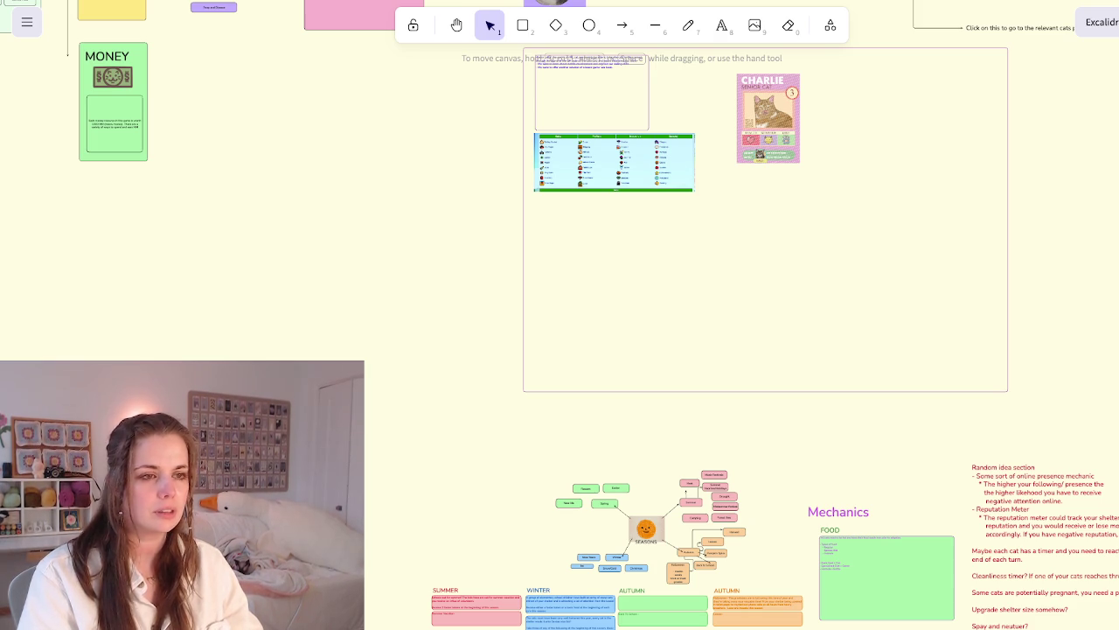
Paste the action-space board image, enlarge it and move it down and left
{"action": "scroll", "coordinate": [161, 109], "scroll_direction": "up", "scroll_amount": 5, "text": "ctrl"}
{"action": "scroll", "coordinate": [941, 356], "scroll_direction": "down", "scroll_amount": 3, "text": "ctrl"}
{"action": "scroll", "coordinate": [540, 230], "scroll_direction": "up", "scroll_amount": 5, "text": "ctrl"}
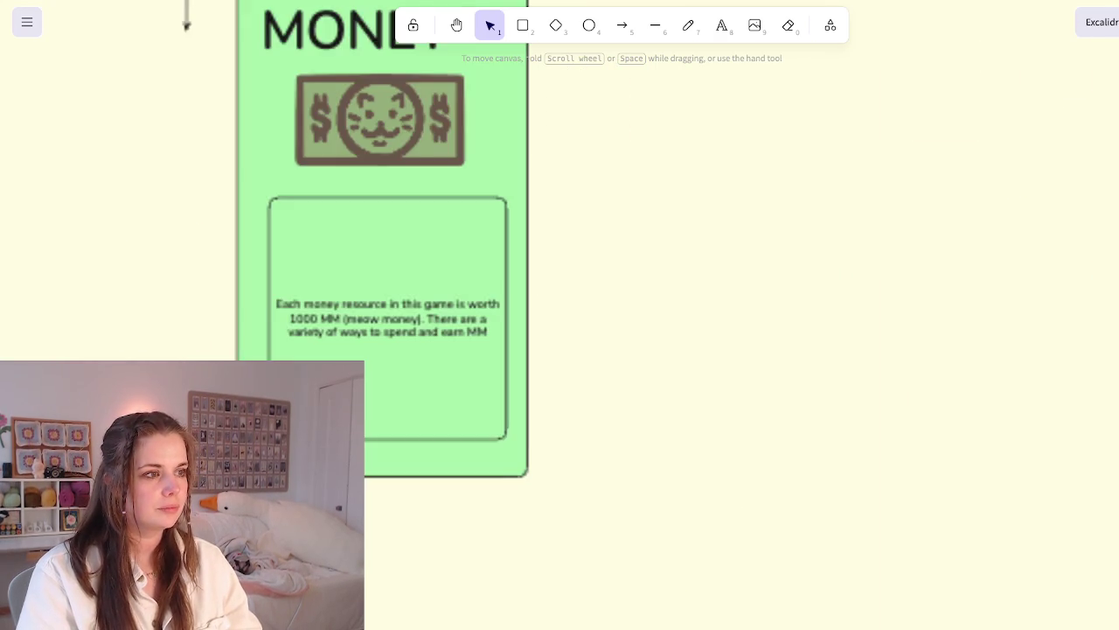
{"action": "scroll", "coordinate": [459, 354], "scroll_direction": "down", "scroll_amount": 5, "text": "ctrl"}
{"action": "scroll", "coordinate": [648, 332], "scroll_direction": "up", "scroll_amount": 3}
{"action": "scroll", "coordinate": [647, 332], "scroll_direction": "right", "scroll_amount": 2}
{"action": "scroll", "coordinate": [647, 333], "scroll_direction": "up", "scroll_amount": 1}
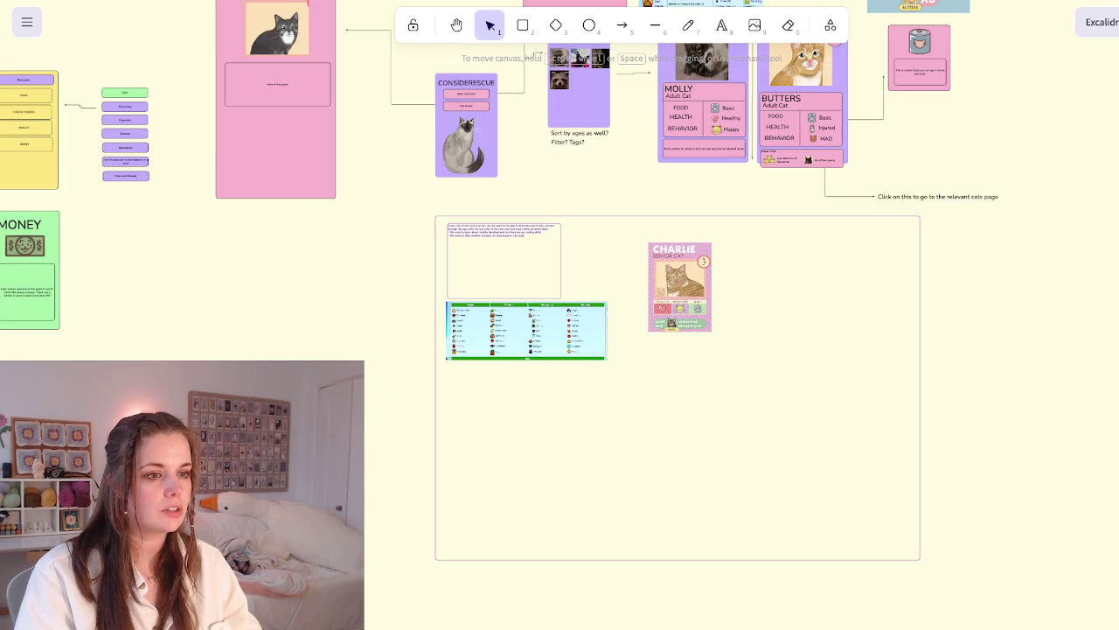
{"action": "scroll", "coordinate": [560, 315], "scroll_direction": "down", "scroll_amount": 5}
{"action": "scroll", "coordinate": [643, 201], "scroll_direction": "down", "scroll_amount": 3}
{"action": "key", "text": "ctrl+v"}
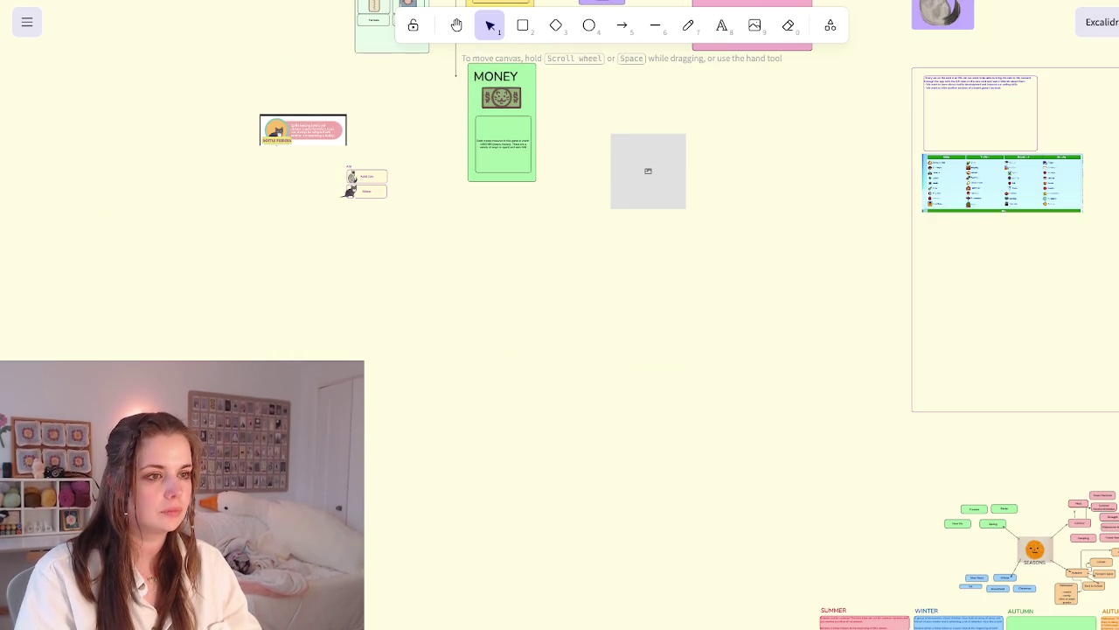
{"action": "left_click_drag", "start_coordinate": [681, 230], "coordinate": [950, 437]}
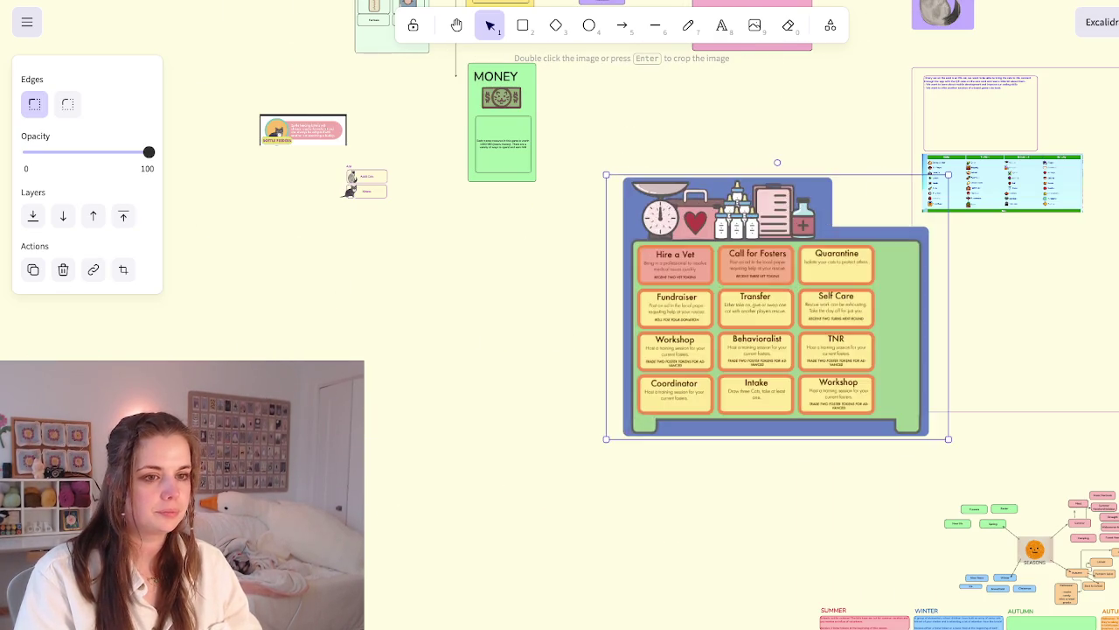
{"action": "left_click_drag", "start_coordinate": [785, 307], "coordinate": [303, 406]}
{"action": "scroll", "coordinate": [559, 315], "scroll_direction": "down", "scroll_amount": 3}
{"action": "scroll", "coordinate": [559, 315], "scroll_direction": "left", "scroll_amount": 6}
{"action": "scroll", "coordinate": [608, 62], "scroll_direction": "up", "scroll_amount": 5}
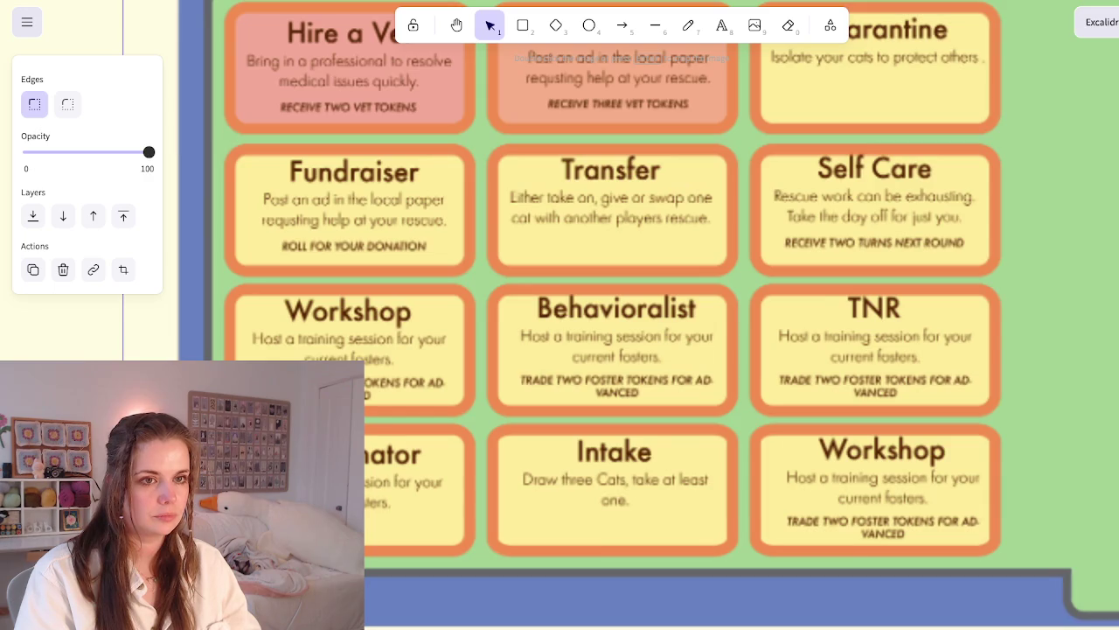
{"action": "scroll", "coordinate": [512, 299], "scroll_direction": "down", "scroll_amount": 4}
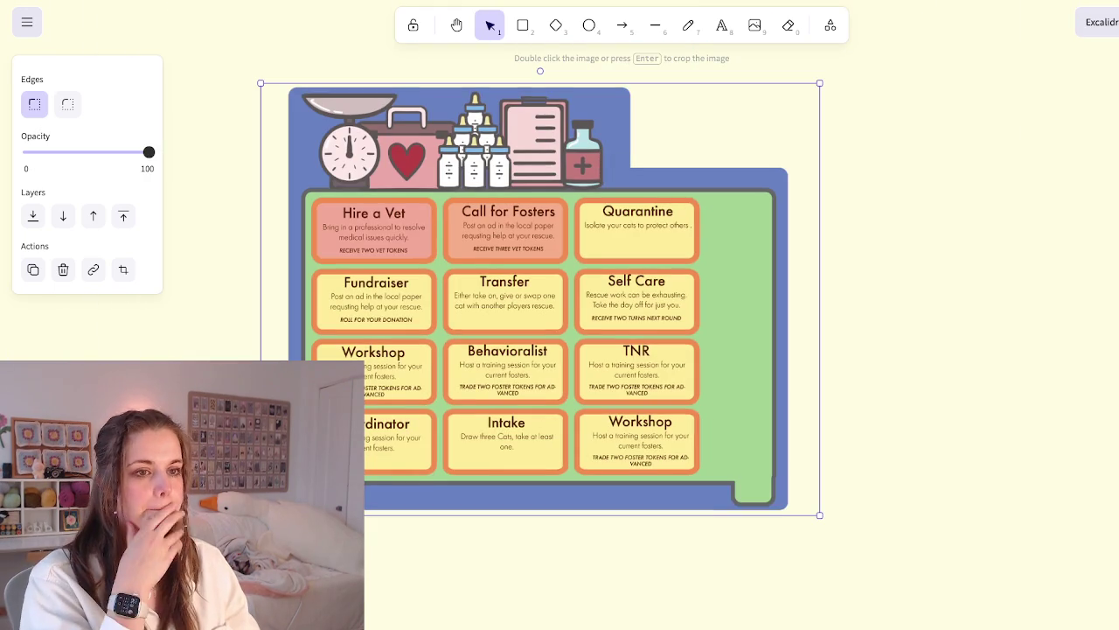
{"action": "key", "text": "Escape"}
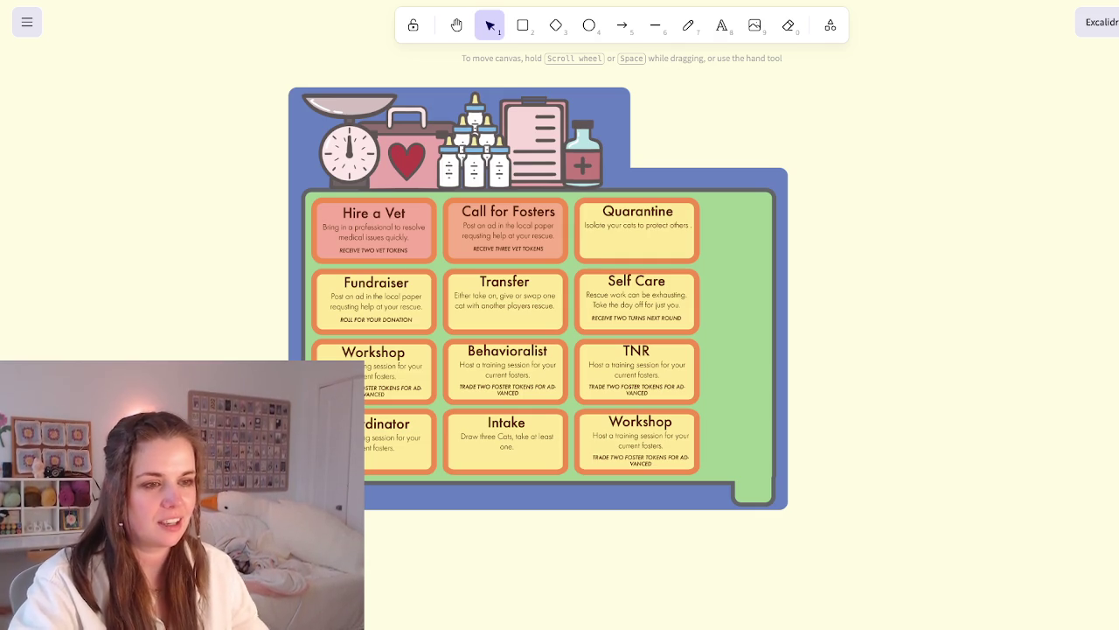
Look over the board on the canvas, then open a new browser tab
{"action": "scroll", "coordinate": [493, 288], "scroll_direction": "up", "scroll_amount": 10, "text": "ctrl"}
{"action": "scroll", "coordinate": [516, 288], "scroll_direction": "down", "scroll_amount": 1, "text": "ctrl"}
{"action": "scroll", "coordinate": [516, 289], "scroll_direction": "down", "scroll_amount": 5, "text": "ctrl"}
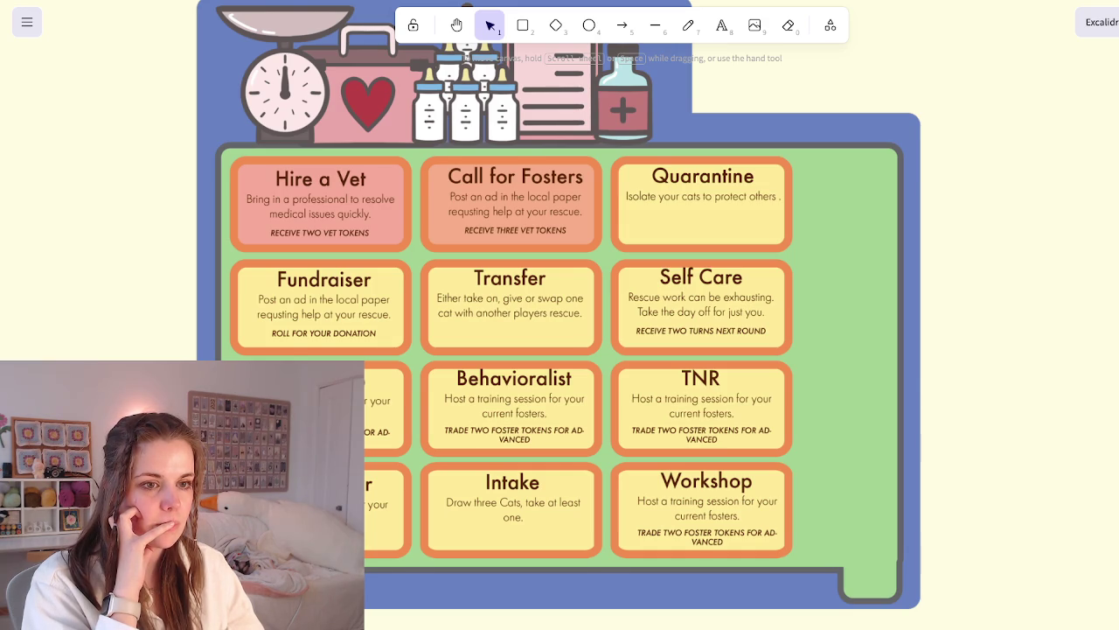
{"action": "scroll", "coordinate": [467, 8], "scroll_direction": "down", "scroll_amount": 1}
{"action": "scroll", "coordinate": [467, 9], "scroll_direction": "up", "scroll_amount": 1}
{"action": "scroll", "coordinate": [467, 9], "scroll_direction": "up", "scroll_amount": 2}
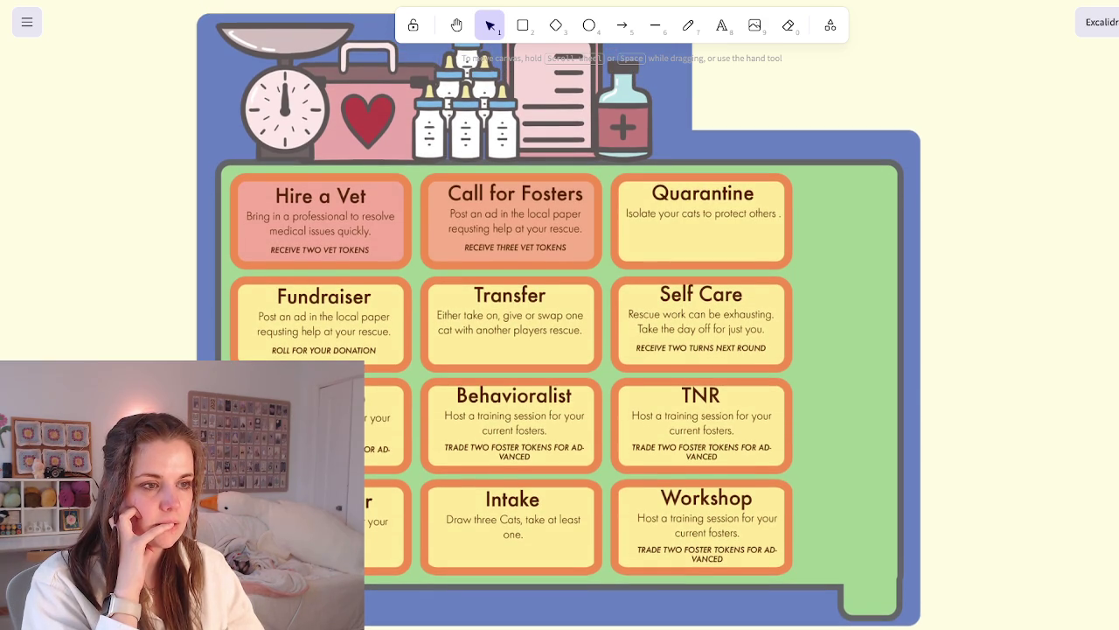
{"action": "scroll", "coordinate": [560, 349], "scroll_direction": "down", "scroll_amount": 1}
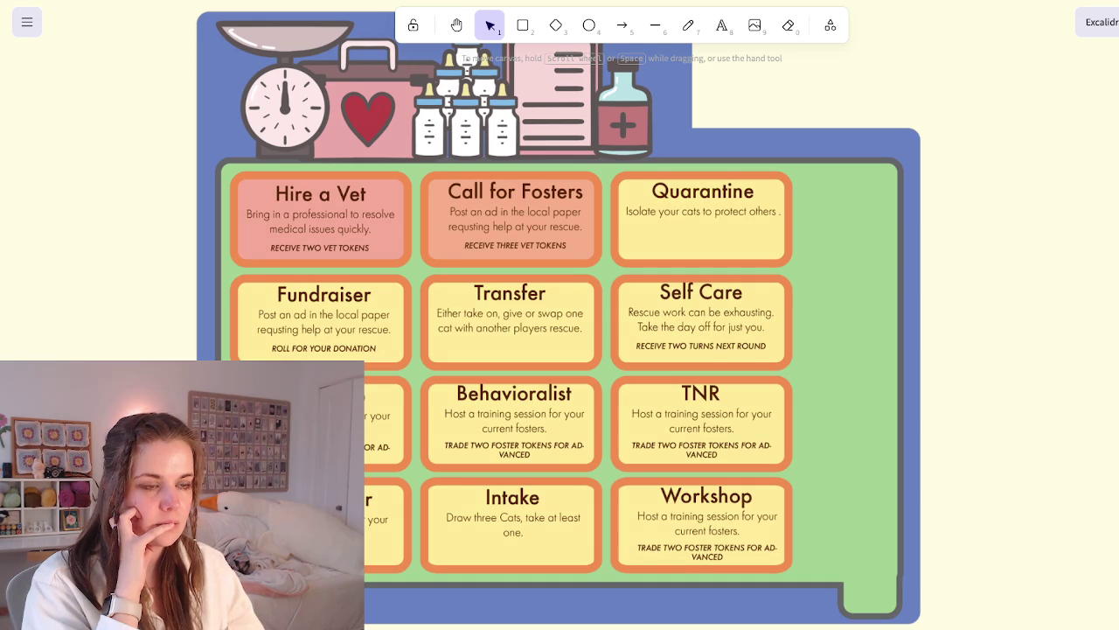
{"action": "scroll", "coordinate": [467, 57], "scroll_direction": "down", "scroll_amount": 2}
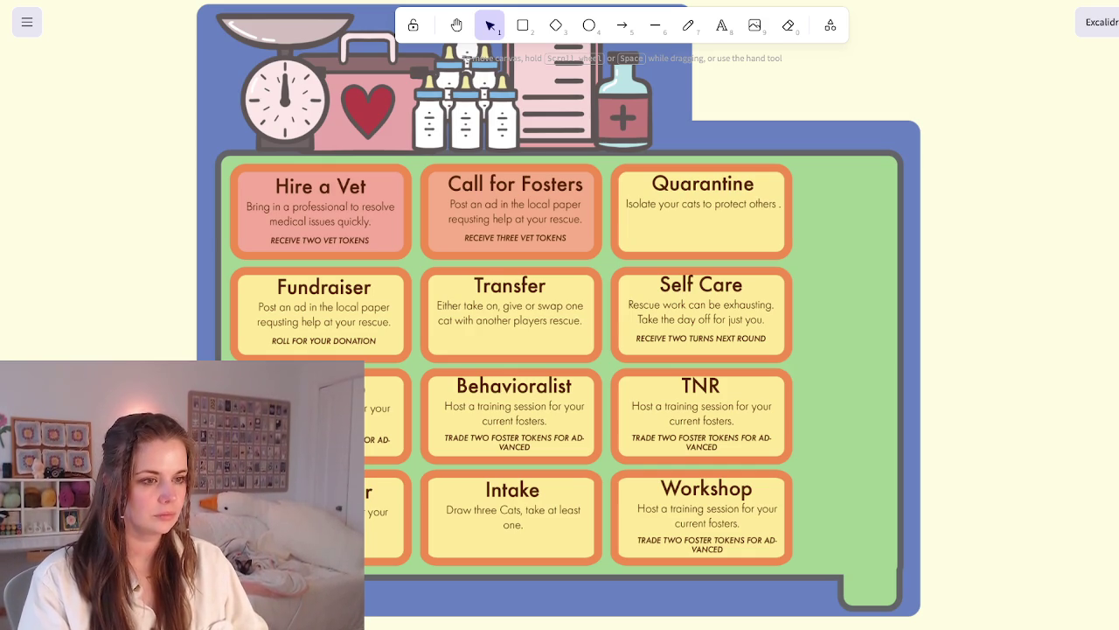
{"action": "scroll", "coordinate": [536, 168], "scroll_direction": "down", "scroll_amount": 1}
{"action": "scroll", "coordinate": [536, 168], "scroll_direction": "down", "scroll_amount": 4}
{"action": "scroll", "coordinate": [505, 184], "scroll_direction": "up", "scroll_amount": 7}
{"action": "scroll", "coordinate": [505, 183], "scroll_direction": "down", "scroll_amount": 4}
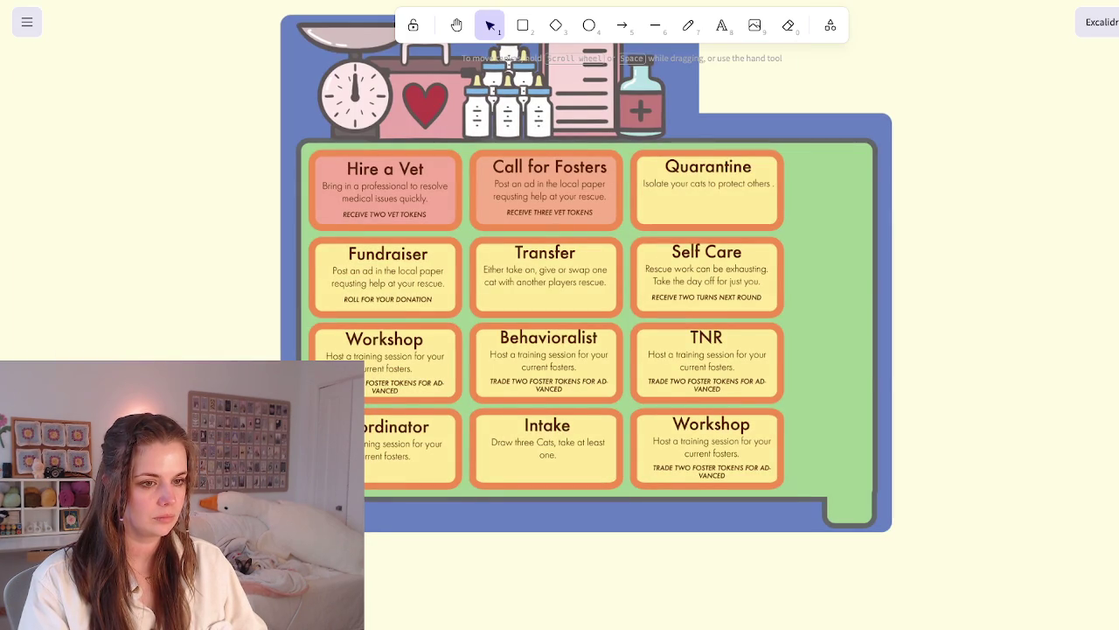
{"action": "scroll", "coordinate": [595, 288], "scroll_direction": "left", "scroll_amount": 1}
{"action": "scroll", "coordinate": [594, 289], "scroll_direction": "up", "scroll_amount": 1}
{"action": "scroll", "coordinate": [595, 289], "scroll_direction": "up", "scroll_amount": 1}
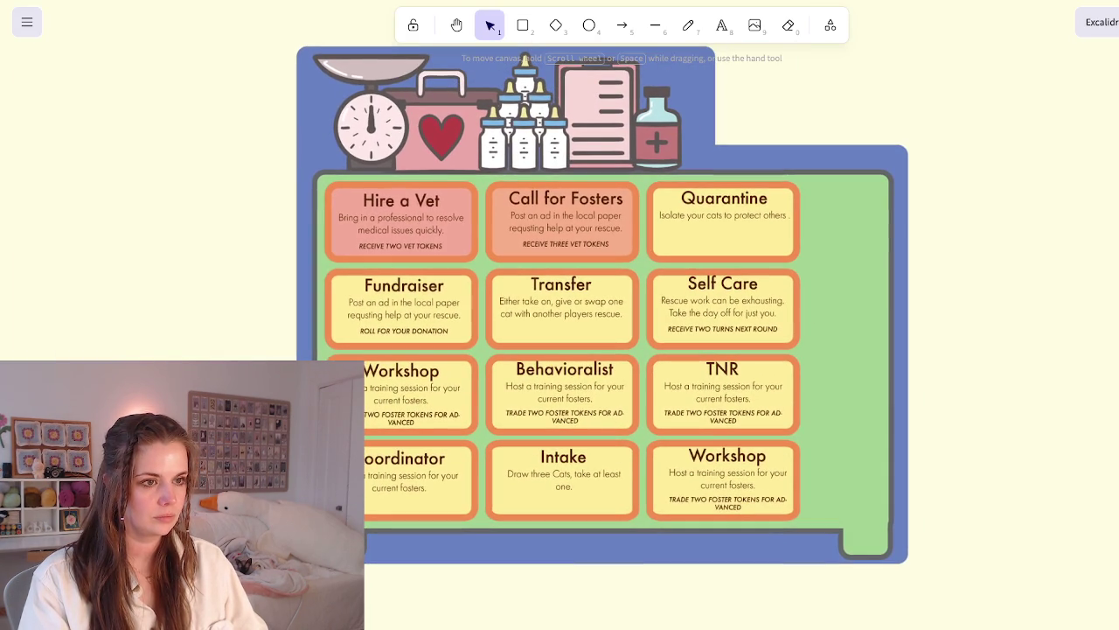
{"action": "scroll", "coordinate": [595, 289], "scroll_direction": "right", "scroll_amount": 2}
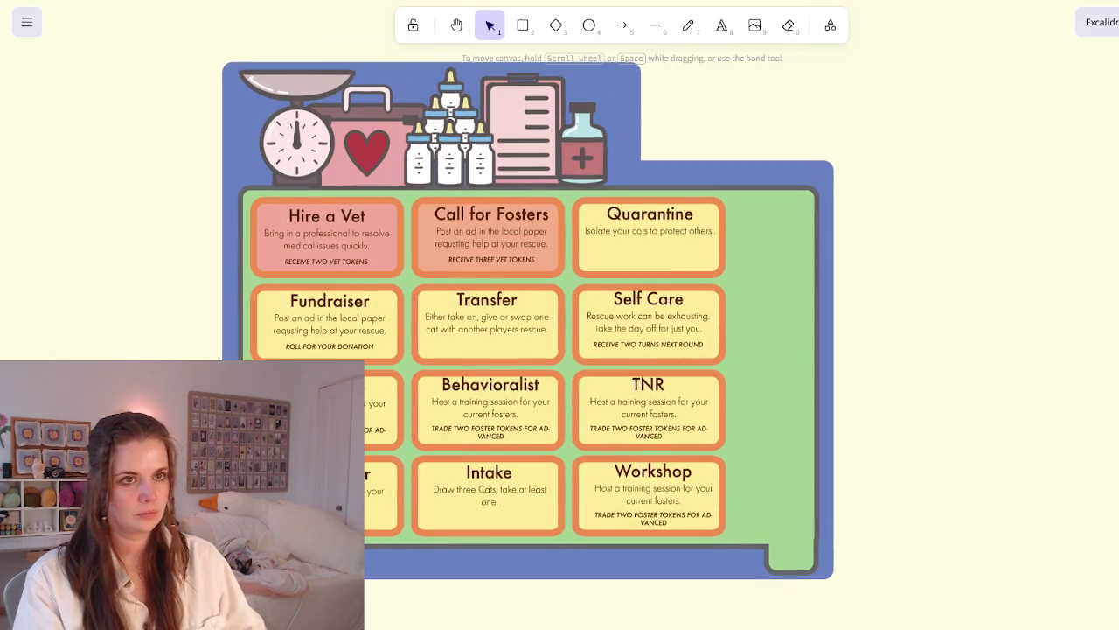
{"action": "key", "text": "ctrl+t"}
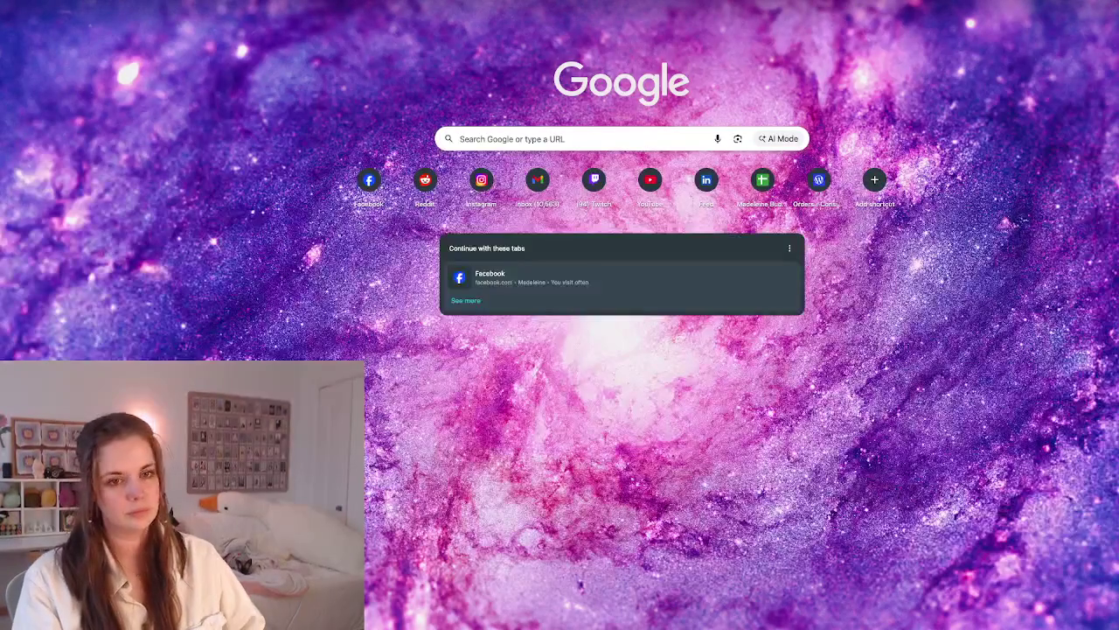
Search Google for 'meeples' and show the image results
{"action": "type", "text": "meeples"}
{"action": "key", "text": "Return"}
{"action": "left_click", "coordinate": [198, 96]}
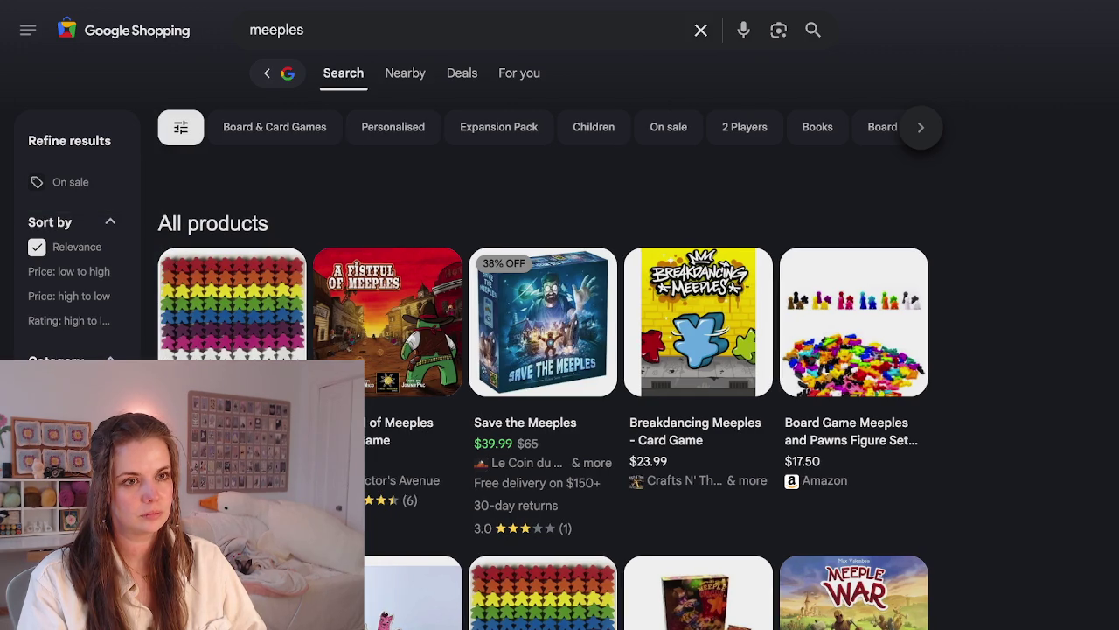
{"action": "key", "text": "alt+Left"}
{"action": "left_click", "coordinate": [286, 96]}
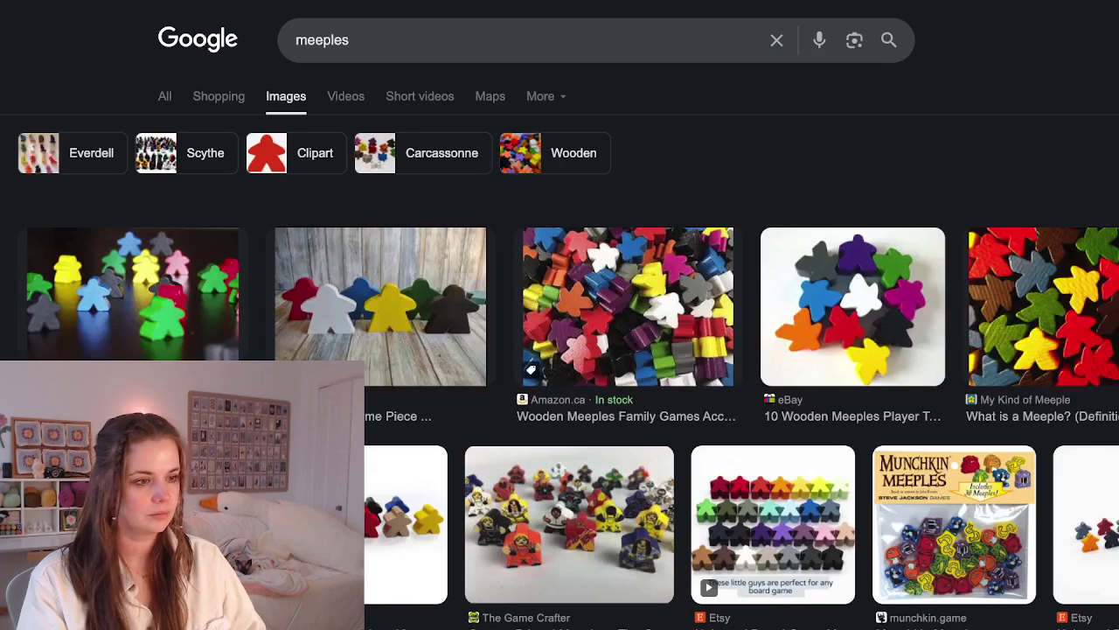
Browse the meeple images, previewing the Amazon, Etsy and Green Fox 3D results
{"action": "scroll", "coordinate": [559, 350], "scroll_direction": "down", "scroll_amount": 1}
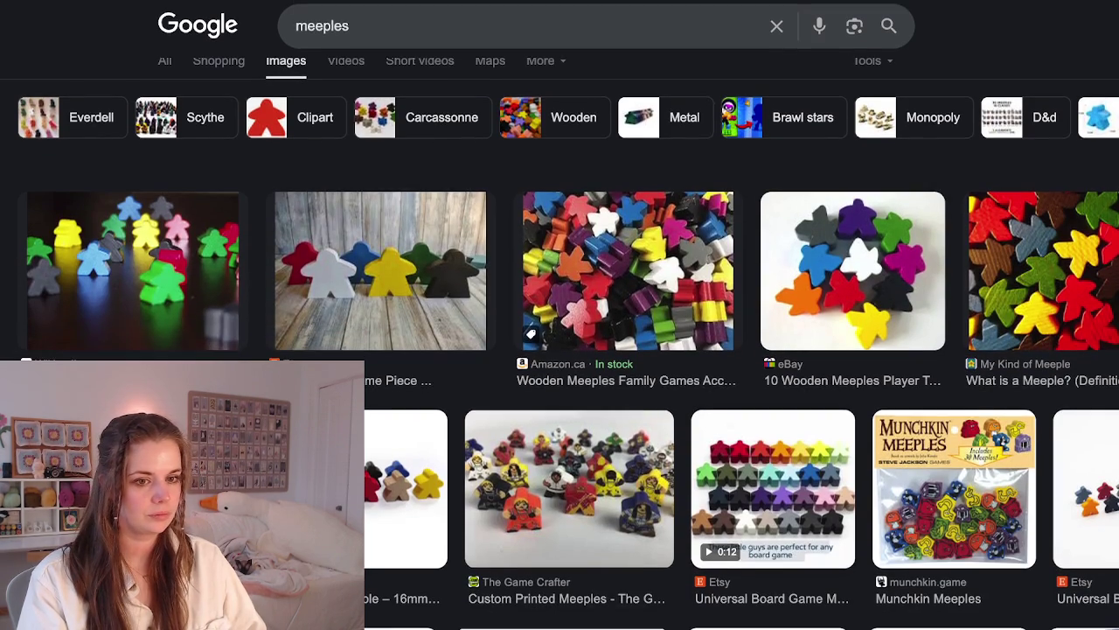
{"action": "left_click", "coordinate": [131, 489]}
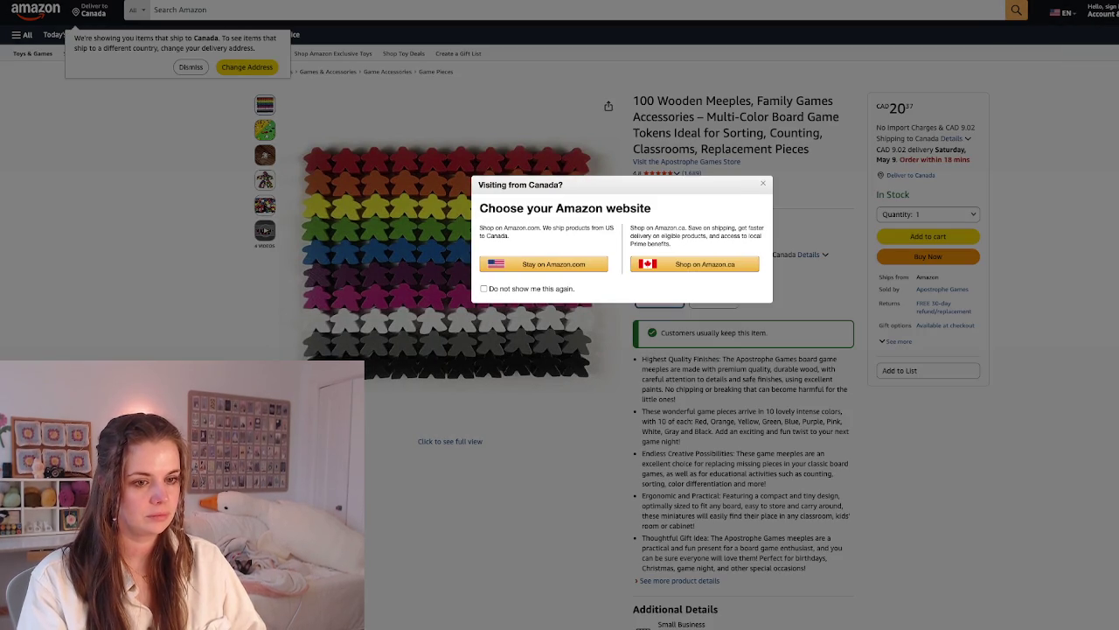
{"action": "key", "text": "ctrl+w"}
{"action": "scroll", "coordinate": [560, 350], "scroll_direction": "down", "scroll_amount": 2}
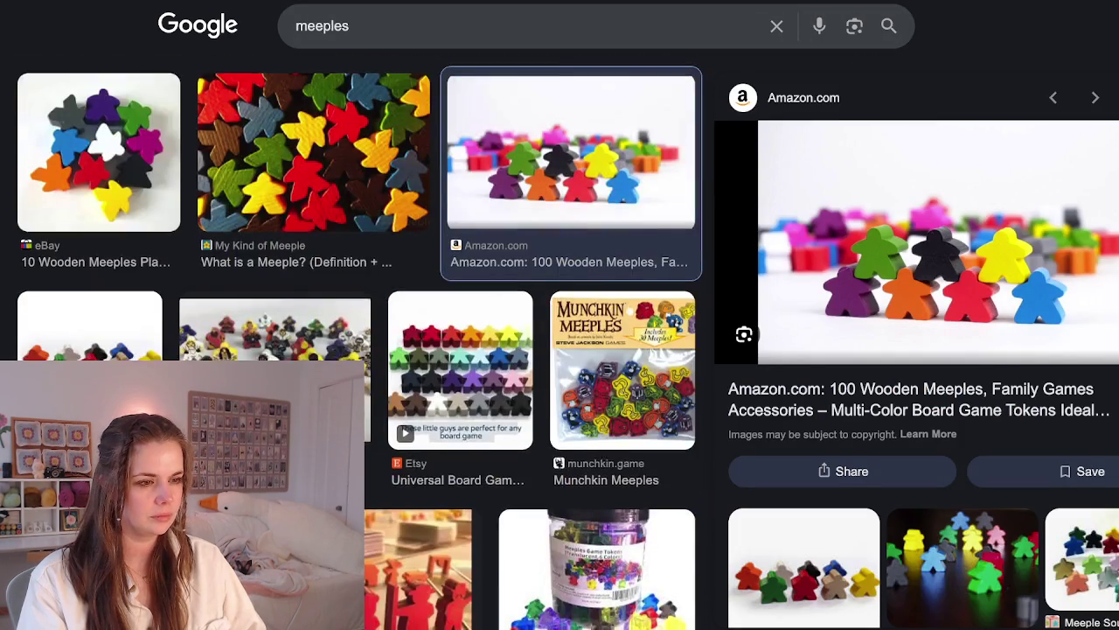
{"action": "scroll", "coordinate": [359, 254], "scroll_direction": "down", "scroll_amount": 3}
{"action": "left_click", "coordinate": [112, 301]}
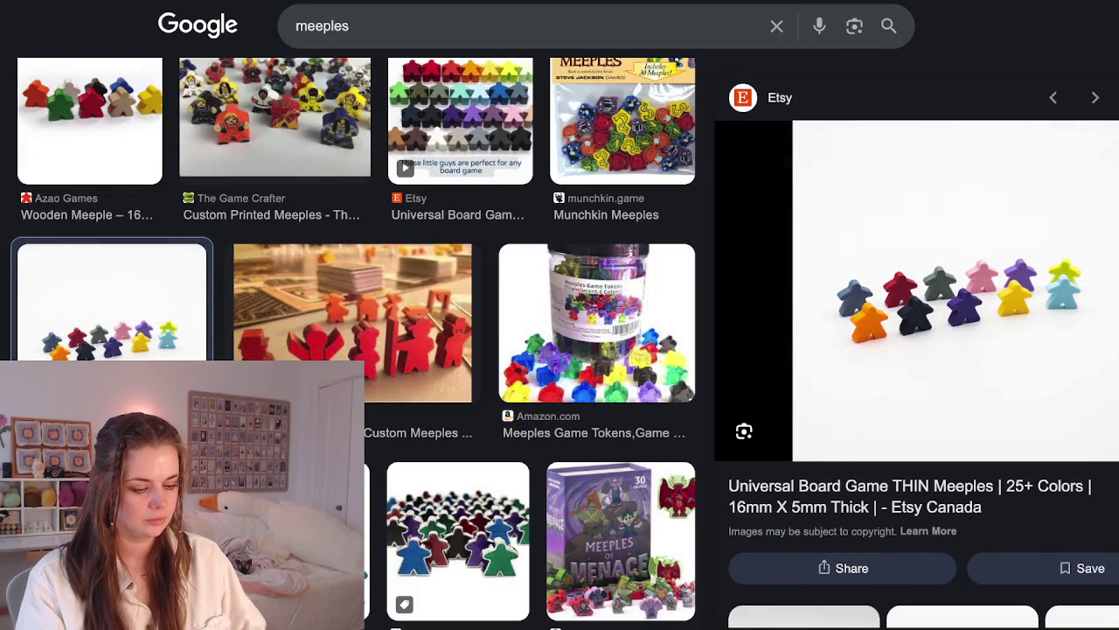
{"action": "left_click", "coordinate": [315, 542]}
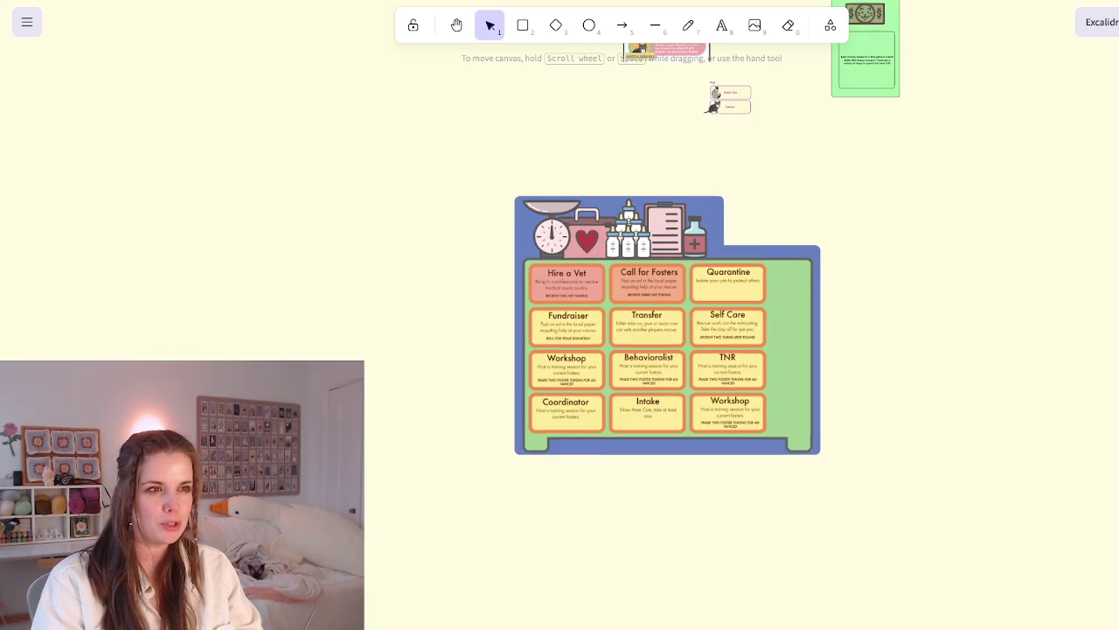
Paste the purple meeple image and position it left of the action-space board
{"action": "key", "text": "ctrl+v"}
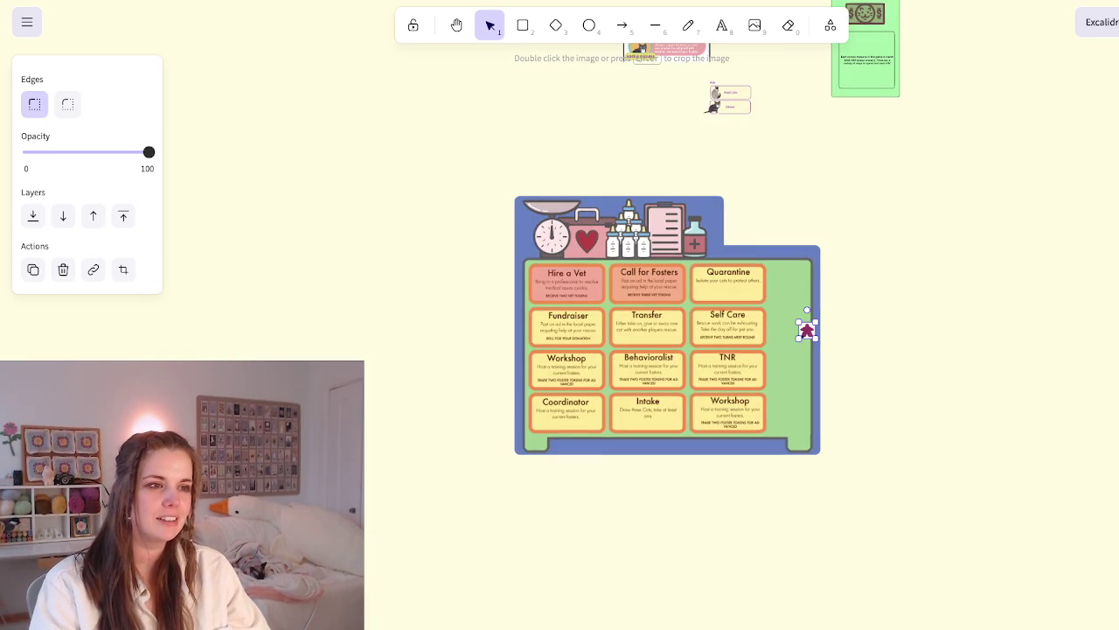
{"action": "mouse_move", "coordinate": [806, 330]}
{"action": "left_mouse_down"}
{"action": "mouse_move", "coordinate": [452, 251]}
{"action": "mouse_move", "coordinate": [530, 331]}
{"action": "left_mouse_up"}
{"action": "mouse_move", "coordinate": [463, 321]}
{"action": "left_mouse_down"}
{"action": "mouse_move", "coordinate": [412, 304]}
{"action": "mouse_move", "coordinate": [320, 312]}
{"action": "left_mouse_up"}
{"action": "key", "text": "Escape"}
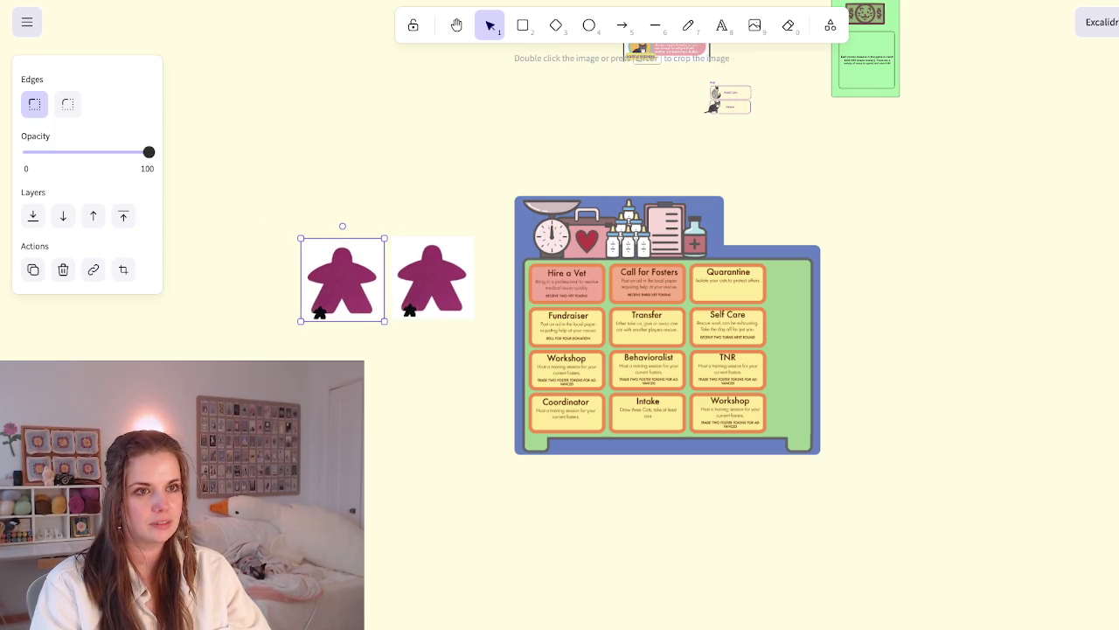
{"action": "scroll", "coordinate": [356, 343], "scroll_direction": "down", "scroll_amount": 5}
{"action": "scroll", "coordinate": [356, 343], "scroll_direction": "down", "scroll_amount": 3}
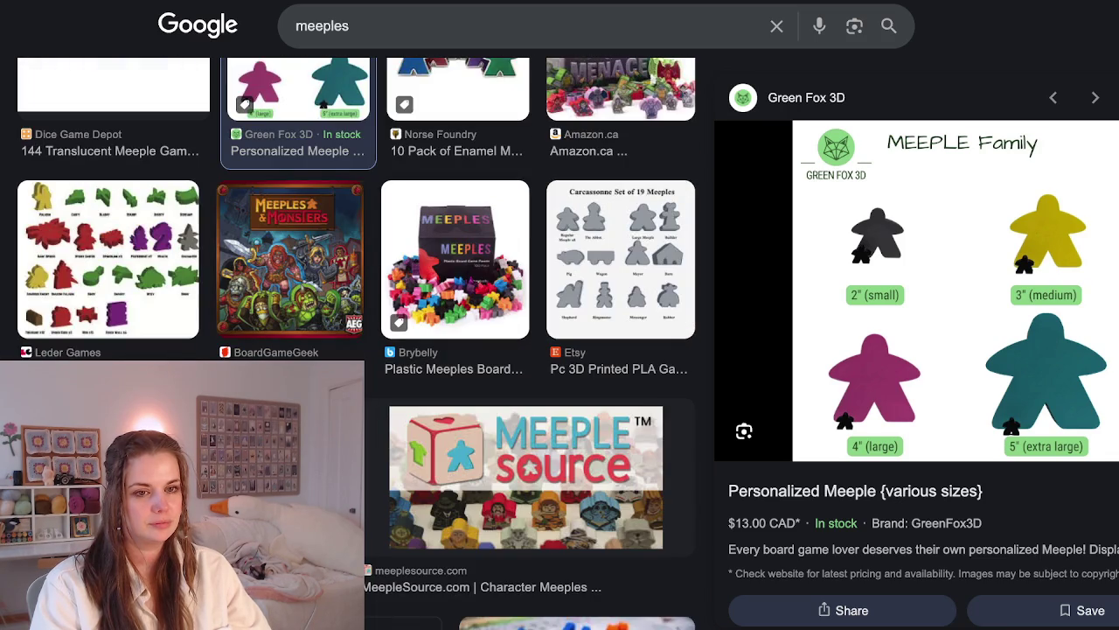
Preview more meeple sets, including Leder Games, then switch back to Excalidraw
{"action": "left_click", "coordinate": [108, 259]}
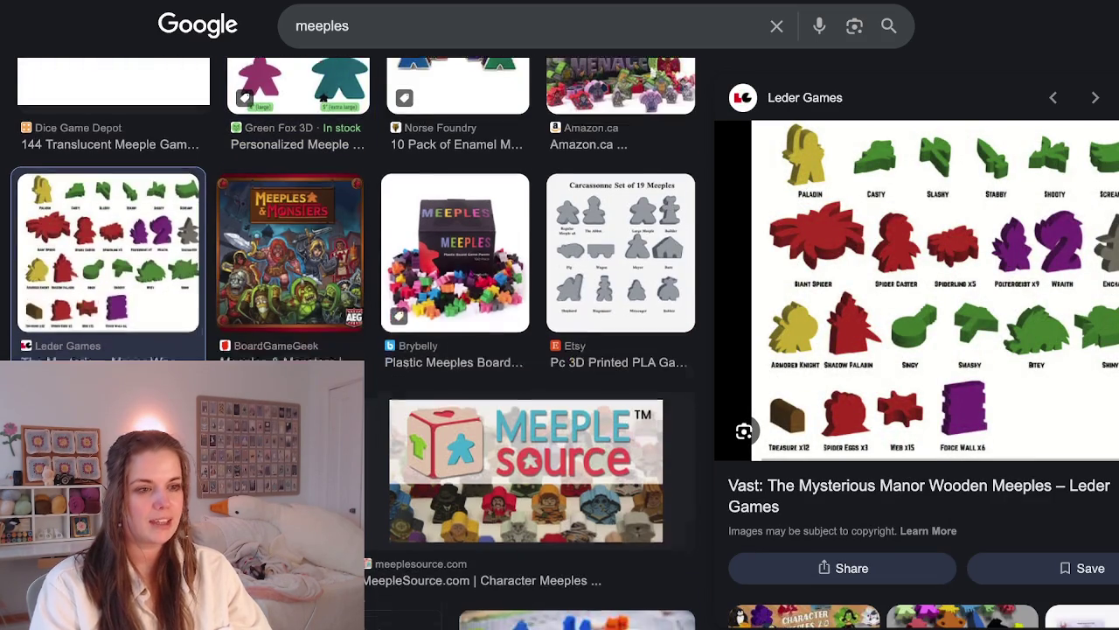
{"action": "scroll", "coordinate": [356, 342], "scroll_direction": "down", "scroll_amount": 3}
{"action": "scroll", "coordinate": [356, 343], "scroll_direction": "down", "scroll_amount": 3}
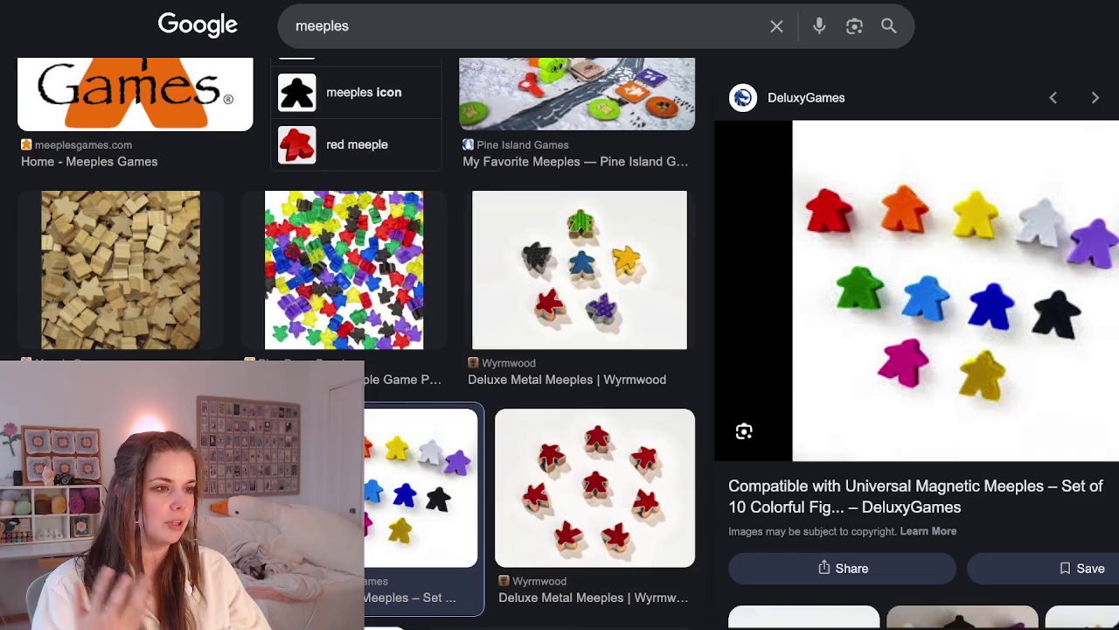
{"action": "left_click", "coordinate": [420, 569]}
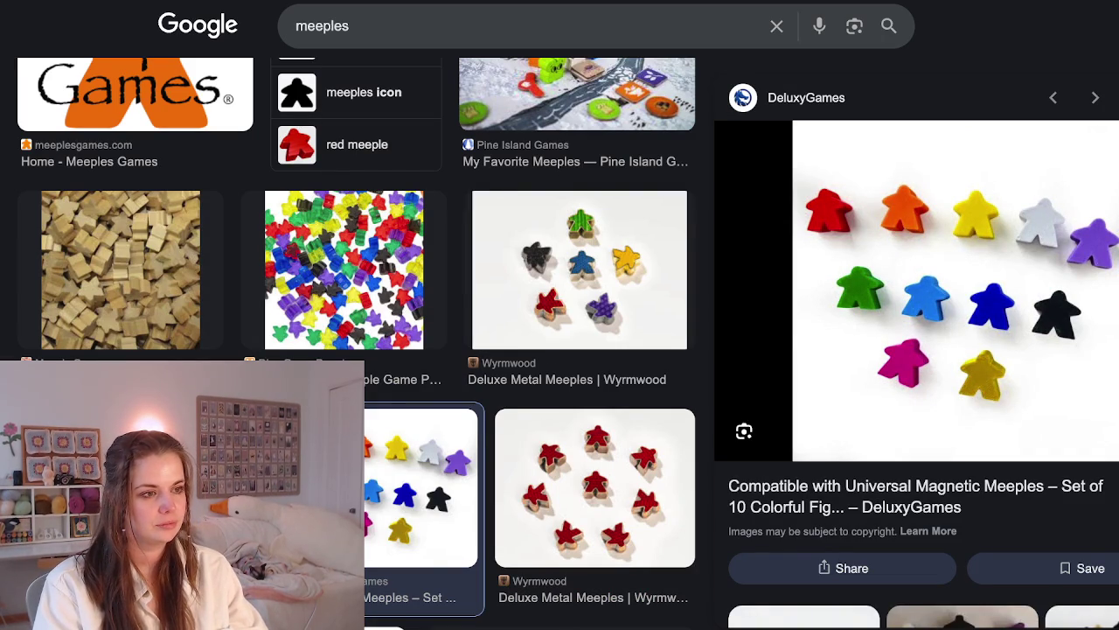
{"action": "key", "text": "alt+Tab"}
Place a blue meeple beneath the purple meeples, undoing a trial move onto a card
{"action": "key", "text": "ctrl+v"}
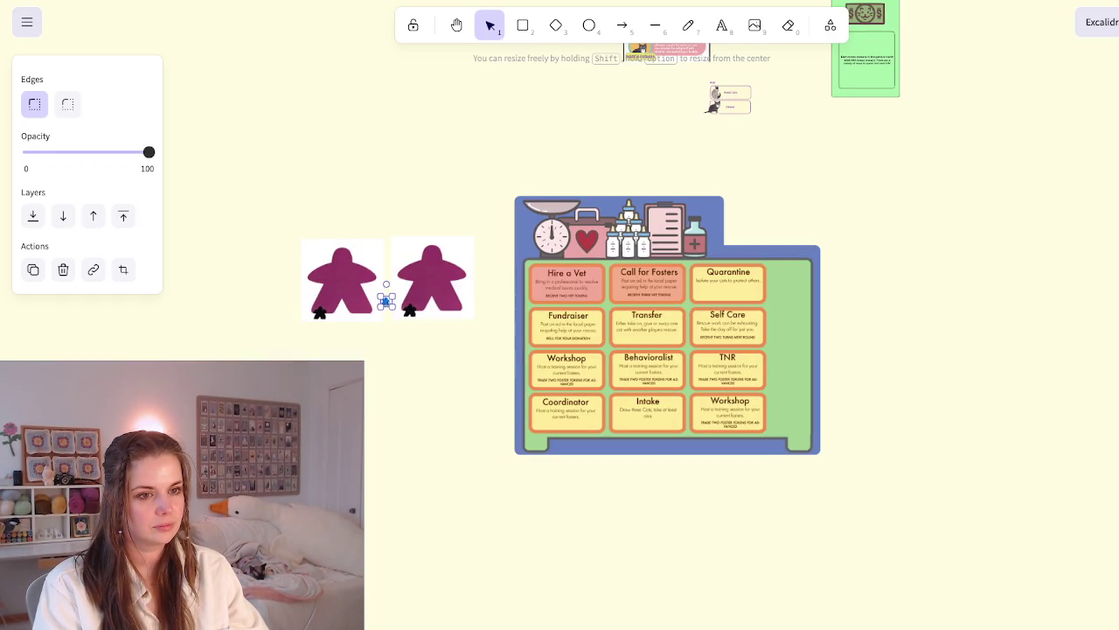
{"action": "mouse_move", "coordinate": [422, 332]}
{"action": "left_mouse_down"}
{"action": "mouse_move", "coordinate": [344, 371]}
{"action": "mouse_move", "coordinate": [440, 374]}
{"action": "left_mouse_up"}
{"action": "key", "text": "Escape"}
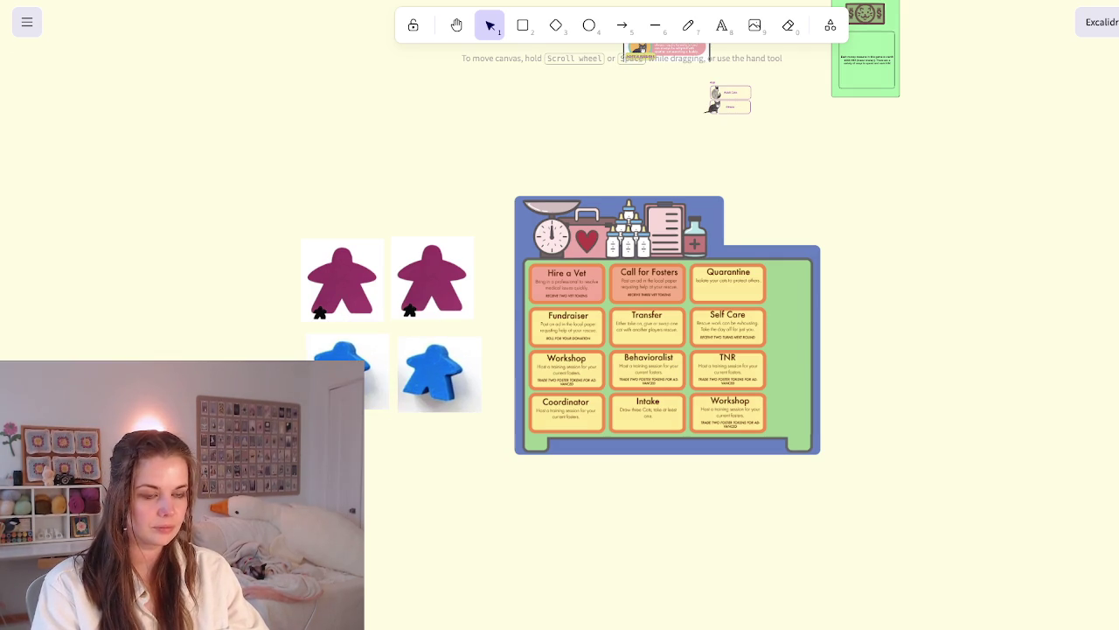
{"action": "left_click_drag", "start_coordinate": [440, 374], "coordinate": [569, 373]}
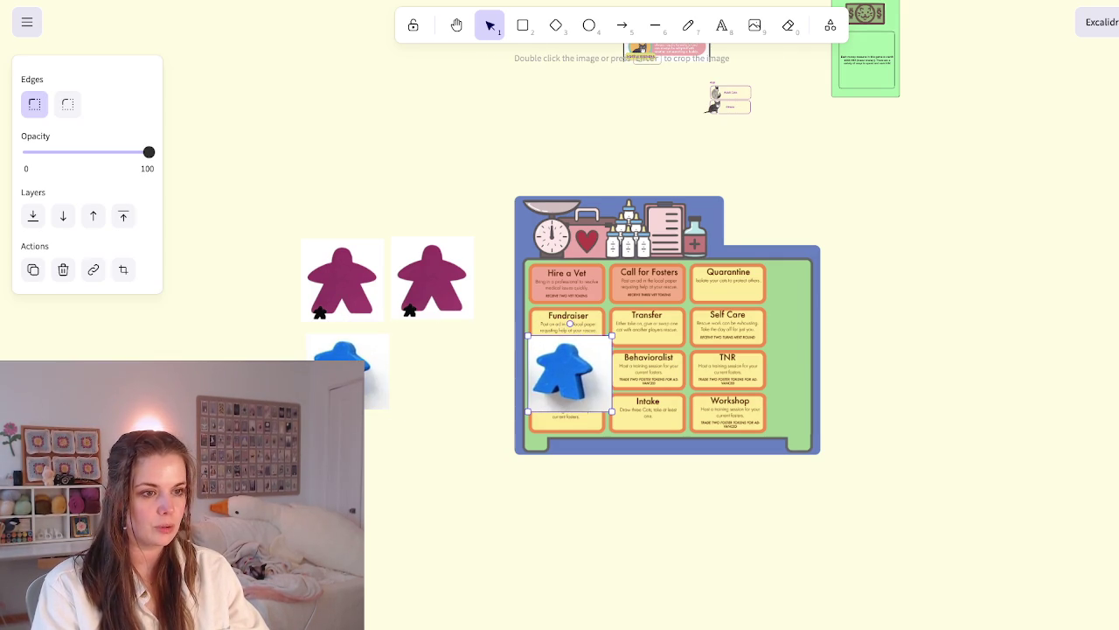
{"action": "left_click_drag", "start_coordinate": [612, 335], "coordinate": [568, 368]}
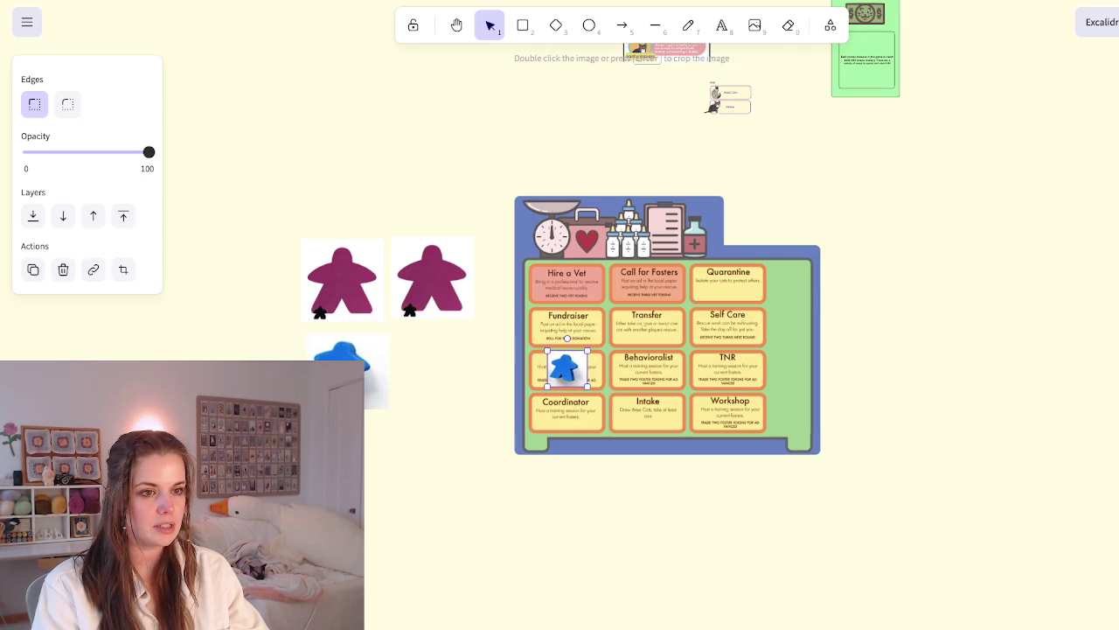
{"action": "left_click", "coordinate": [432, 279]}
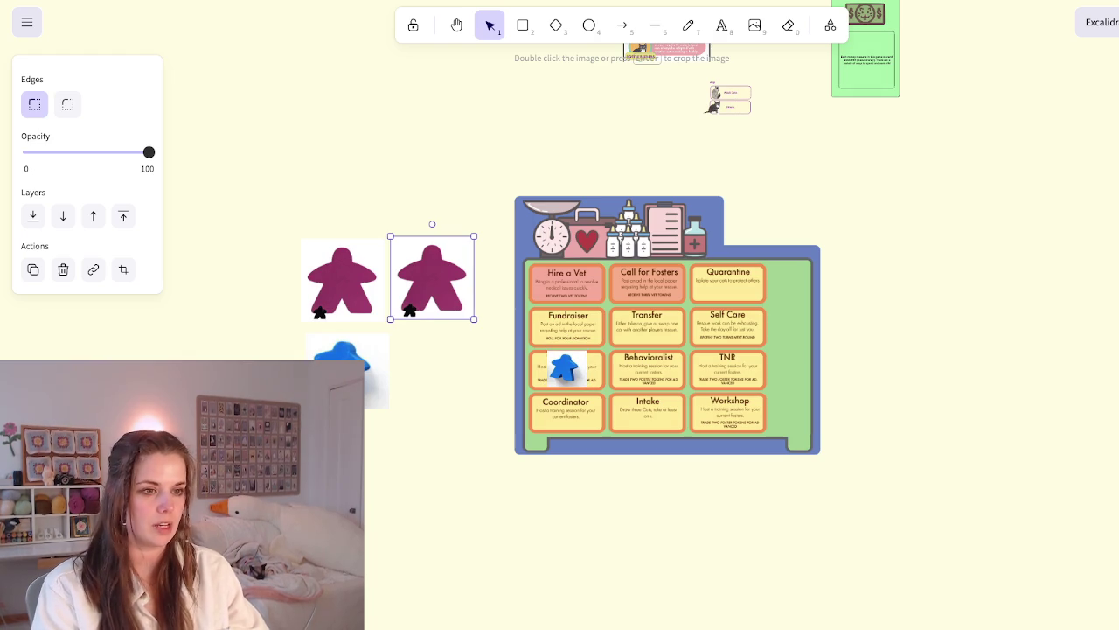
{"action": "key", "text": "ctrl+z"}
{"action": "key", "text": "ctrl+z"}
{"action": "key", "text": "ctrl+z"}
{"action": "key", "text": "ctrl+z"}
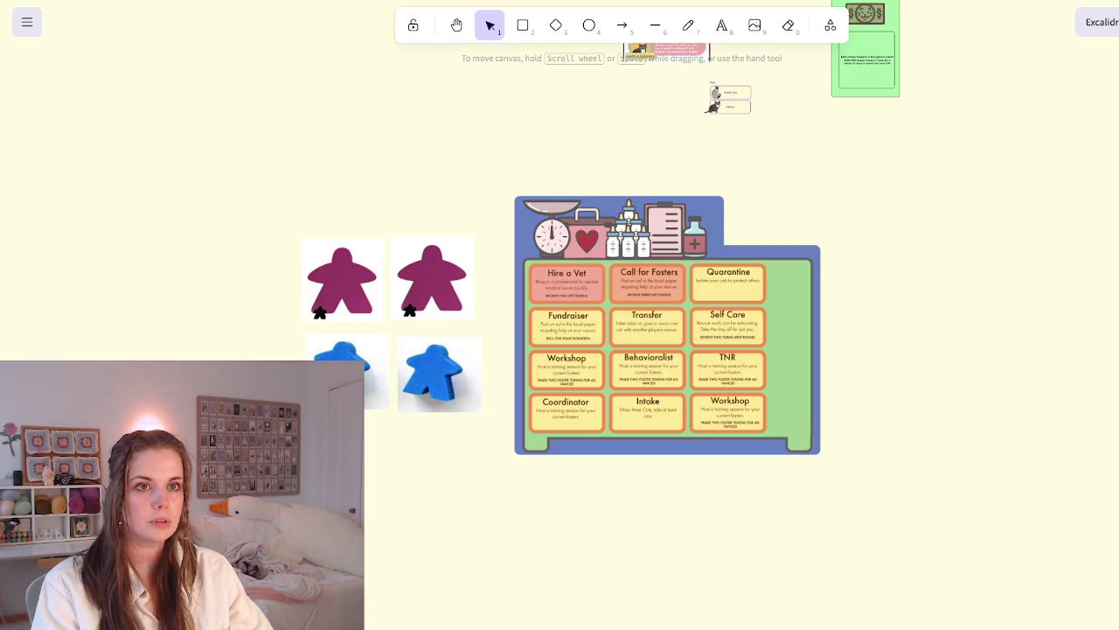
{"action": "key", "text": "ctrl+t"}
{"action": "key", "text": "ctrl+w"}
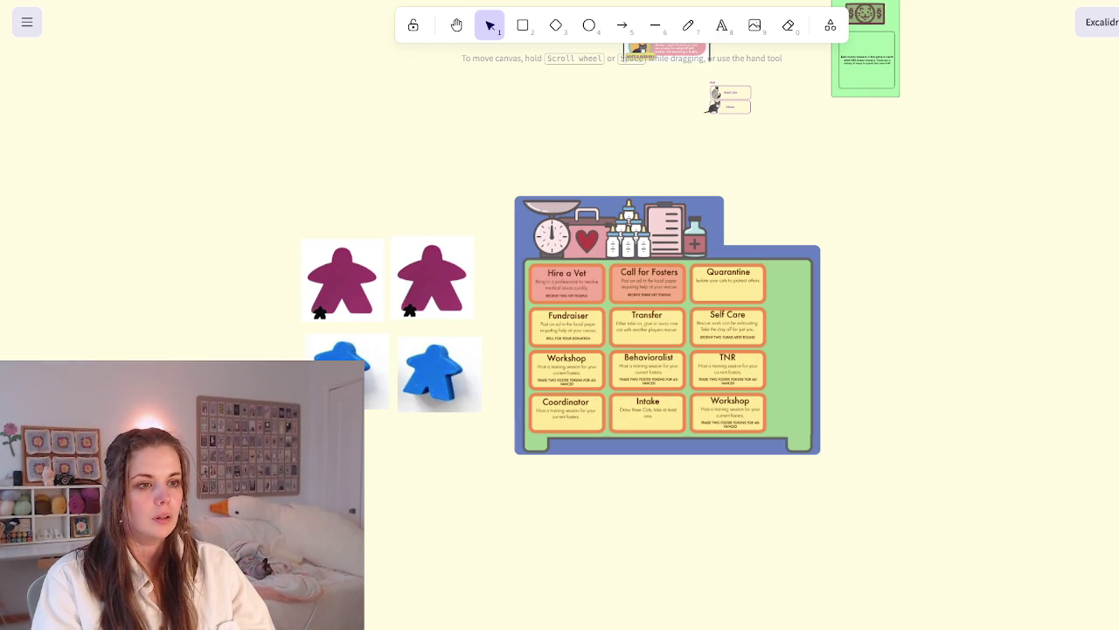
Draw a solid pink rectangle over the Hire a Vet card
{"action": "scroll", "coordinate": [643, 350], "scroll_direction": "up", "scroll_amount": 5}
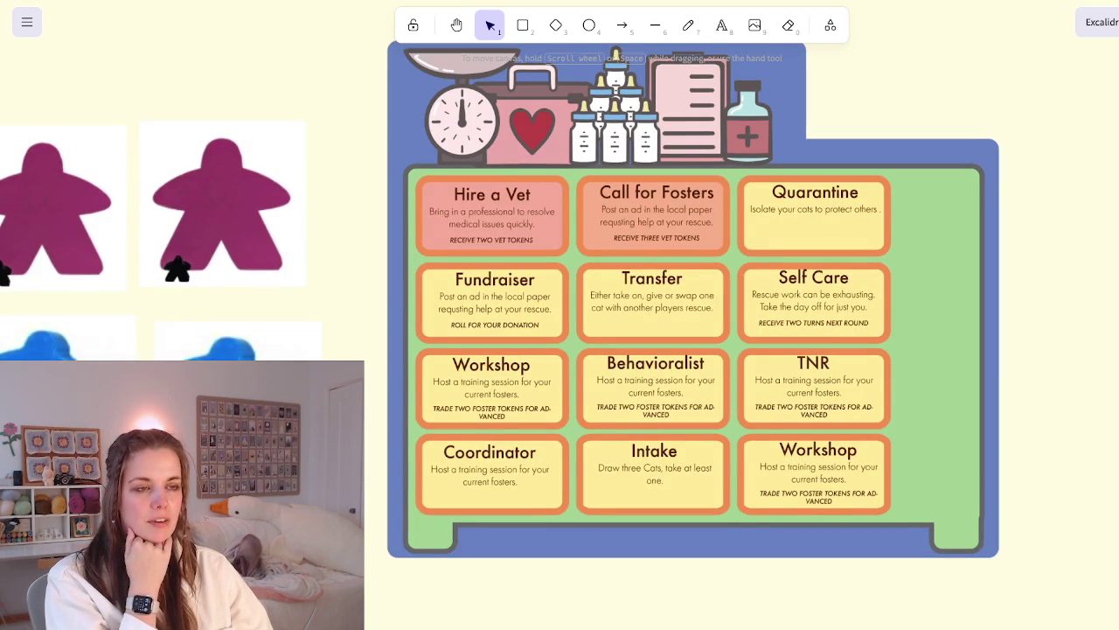
{"action": "scroll", "coordinate": [664, 332], "scroll_direction": "up", "scroll_amount": 2}
{"action": "scroll", "coordinate": [665, 332], "scroll_direction": "right", "scroll_amount": 1}
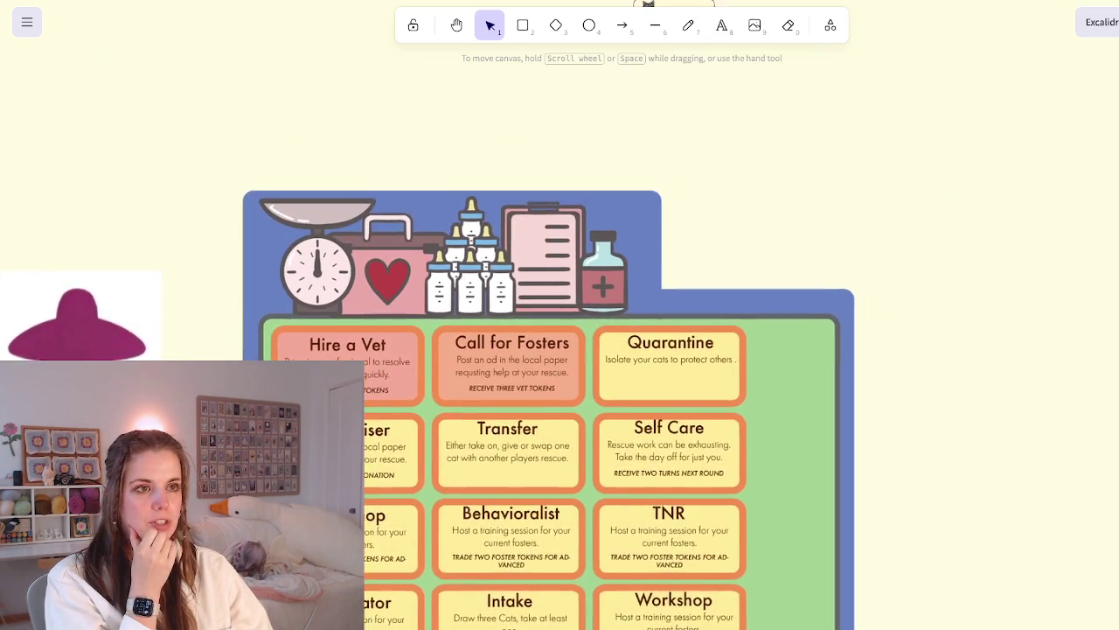
{"action": "key", "text": "r"}
{"action": "left_click_drag", "start_coordinate": [354, 269], "coordinate": [510, 360]}
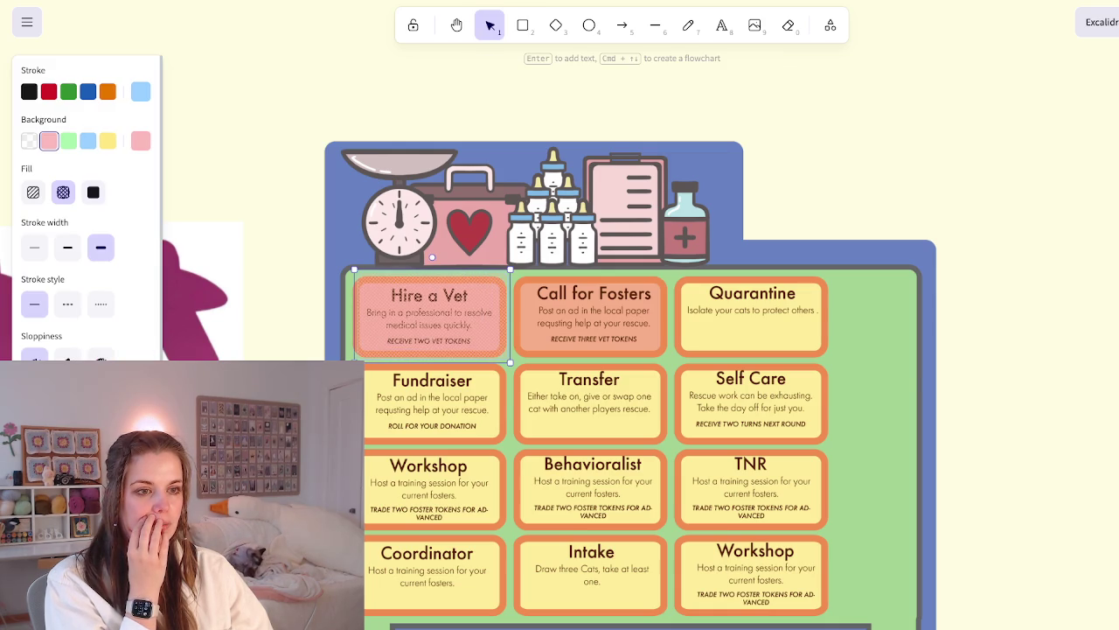
{"action": "left_click", "coordinate": [93, 193]}
{"action": "mouse_move", "coordinate": [508, 309]}
{"action": "left_mouse_down"}
{"action": "mouse_move", "coordinate": [491, 313]}
{"action": "mouse_move", "coordinate": [547, 260]}
{"action": "left_mouse_up"}
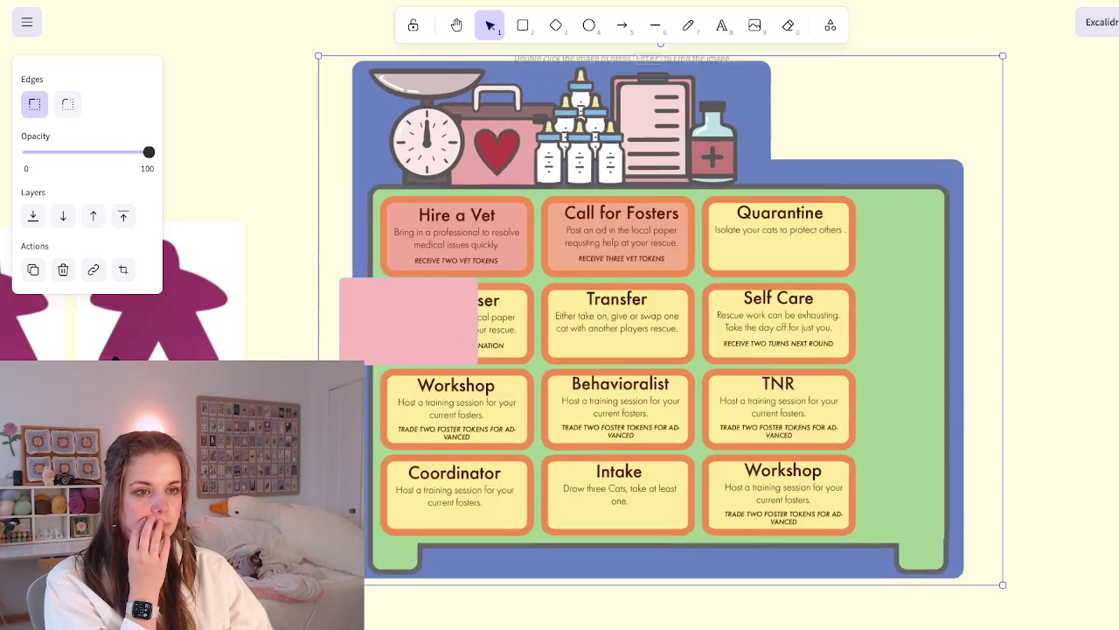
Shift the board image so the pink rectangle sits exactly on Hire a Vet
{"action": "left_click_drag", "start_coordinate": [546, 261], "coordinate": [525, 306]}
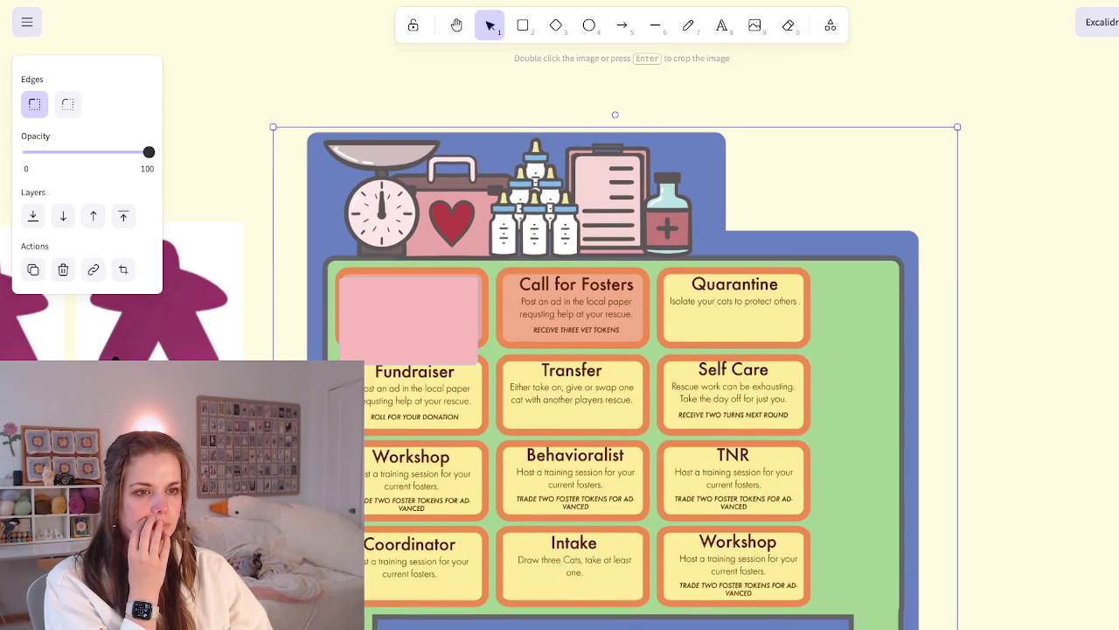
{"action": "key", "text": "Escape"}
{"action": "left_click", "coordinate": [408, 311]}
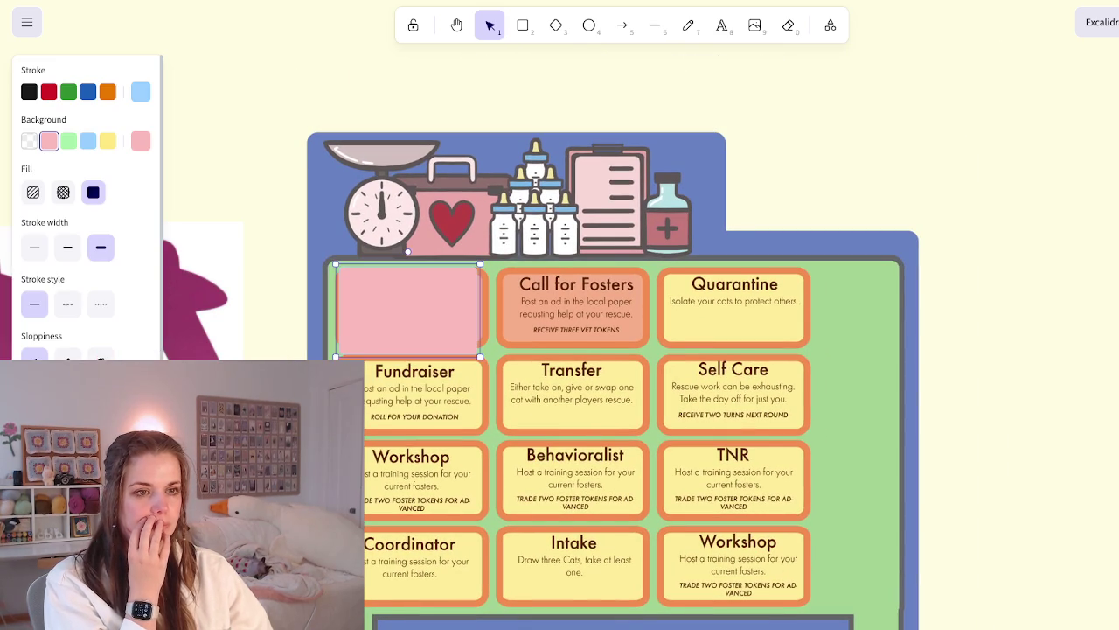
{"action": "key", "text": "Return"}
{"action": "key", "text": "Escape"}
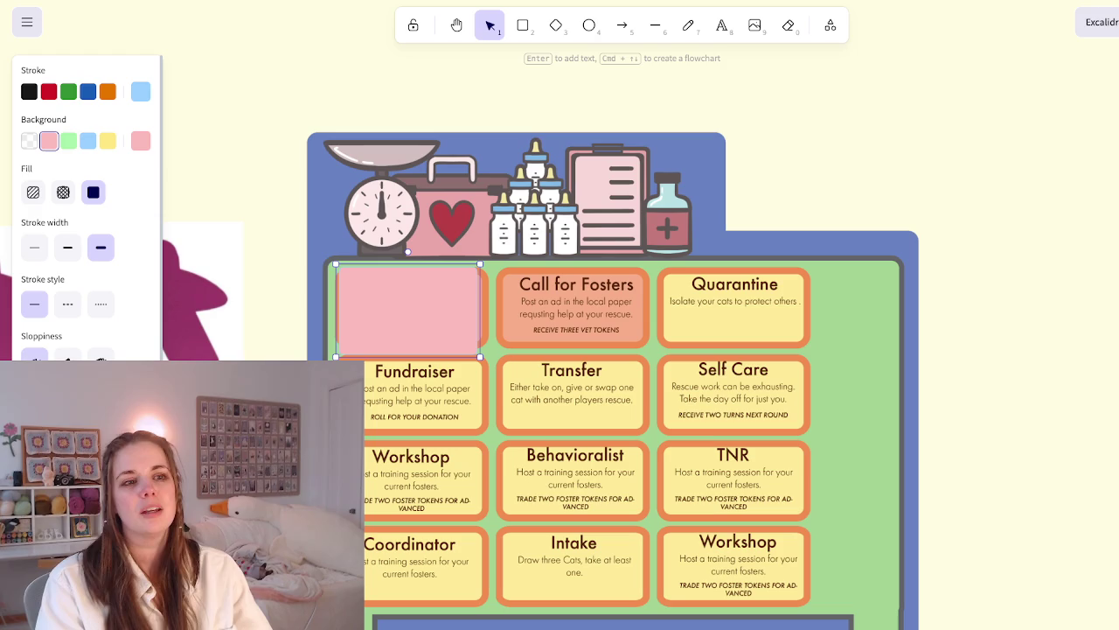
{"action": "scroll", "coordinate": [613, 350], "scroll_direction": "left", "scroll_amount": 2}
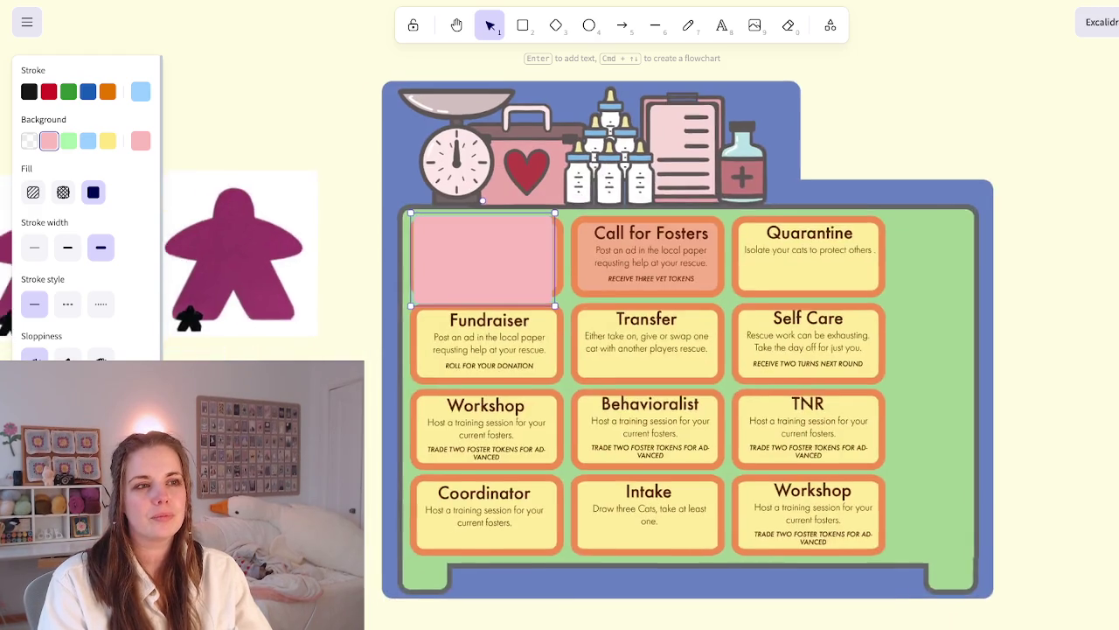
Draw an elbow arrow running up and left from the pink Hire a Vet box
{"action": "scroll", "coordinate": [612, 350], "scroll_direction": "left", "scroll_amount": 3}
{"action": "key", "text": "a"}
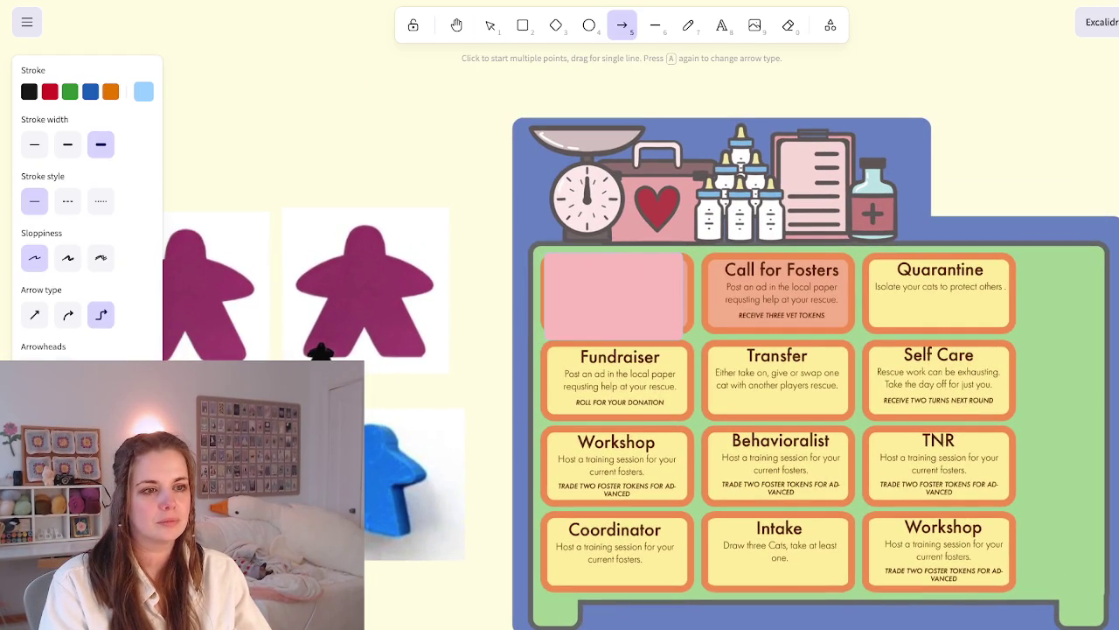
{"action": "left_click_drag", "start_coordinate": [538, 273], "coordinate": [455, 172]}
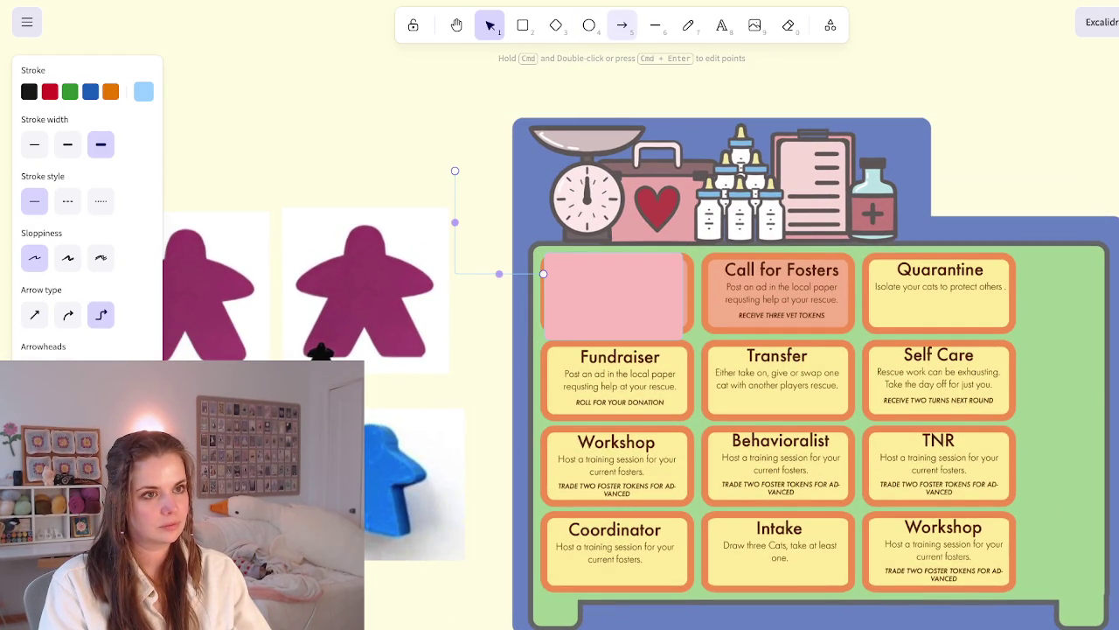
{"action": "left_click", "coordinate": [622, 25]}
Add an enlarged pink note reading 'Injured Cat? How do you resolve this problem?' in black text
{"action": "left_click", "coordinate": [523, 25]}
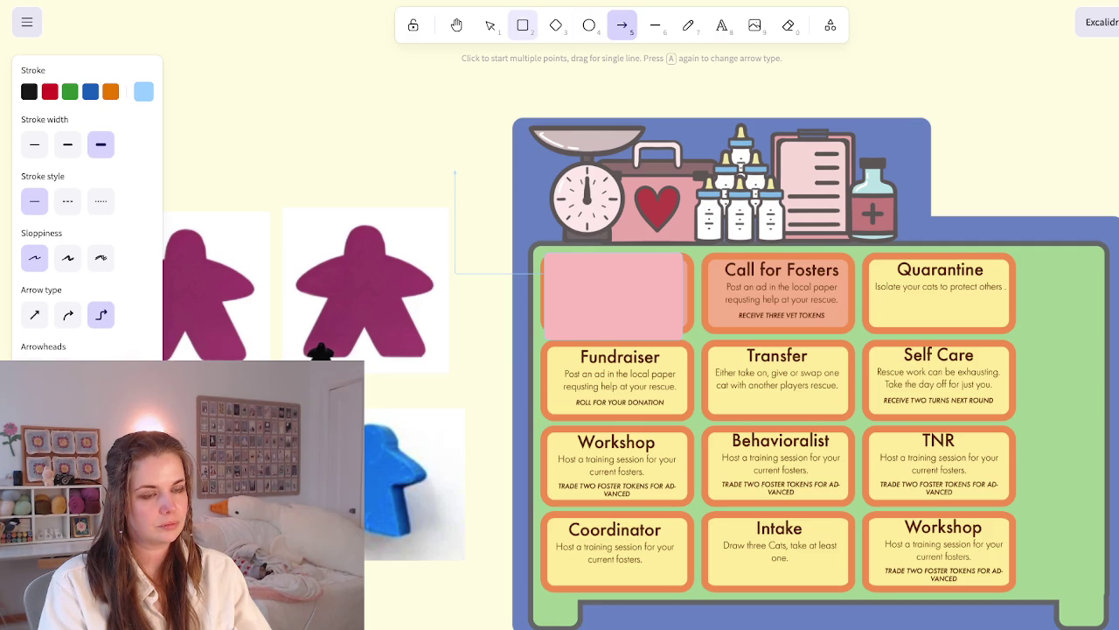
{"action": "left_click_drag", "start_coordinate": [402, 110], "coordinate": [509, 168]}
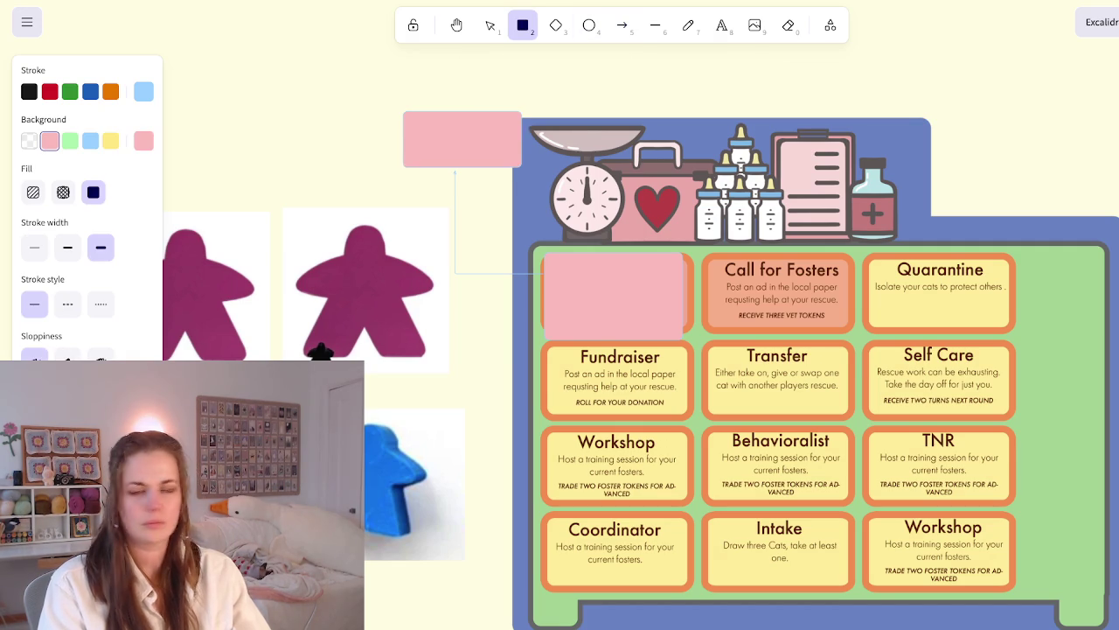
{"action": "key", "text": "Return"}
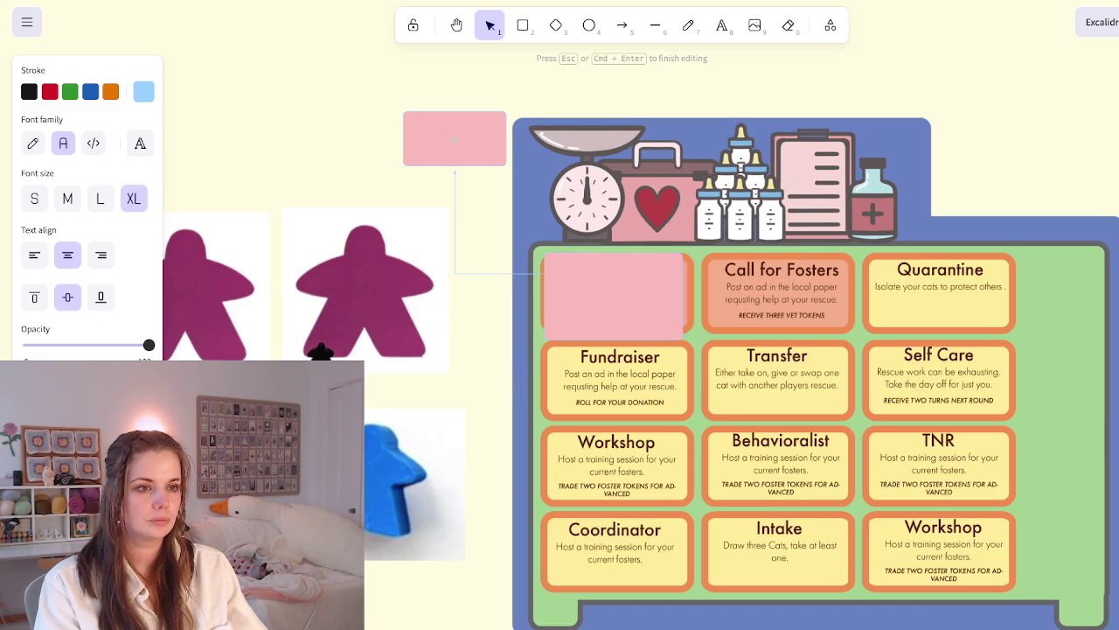
{"action": "left_click", "coordinate": [144, 91]}
{"action": "key", "text": "Escape"}
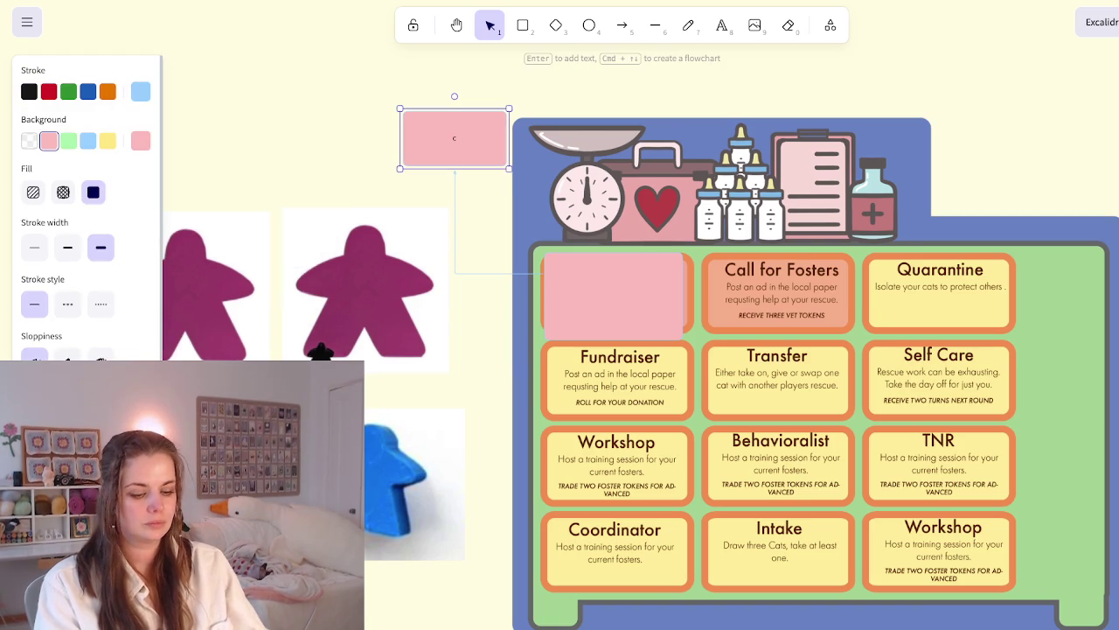
{"action": "key", "text": "Return"}
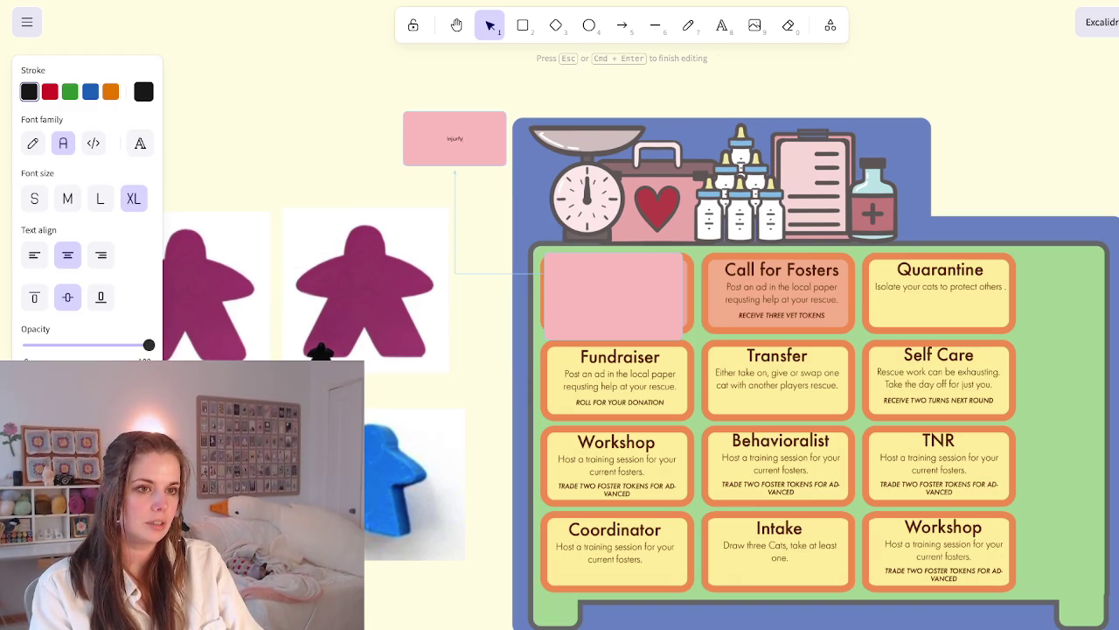
{"action": "key", "text": "BackSpace"}
{"action": "key", "text": "BackSpace"}
{"action": "type", "text": "ed Cat? How do you"}
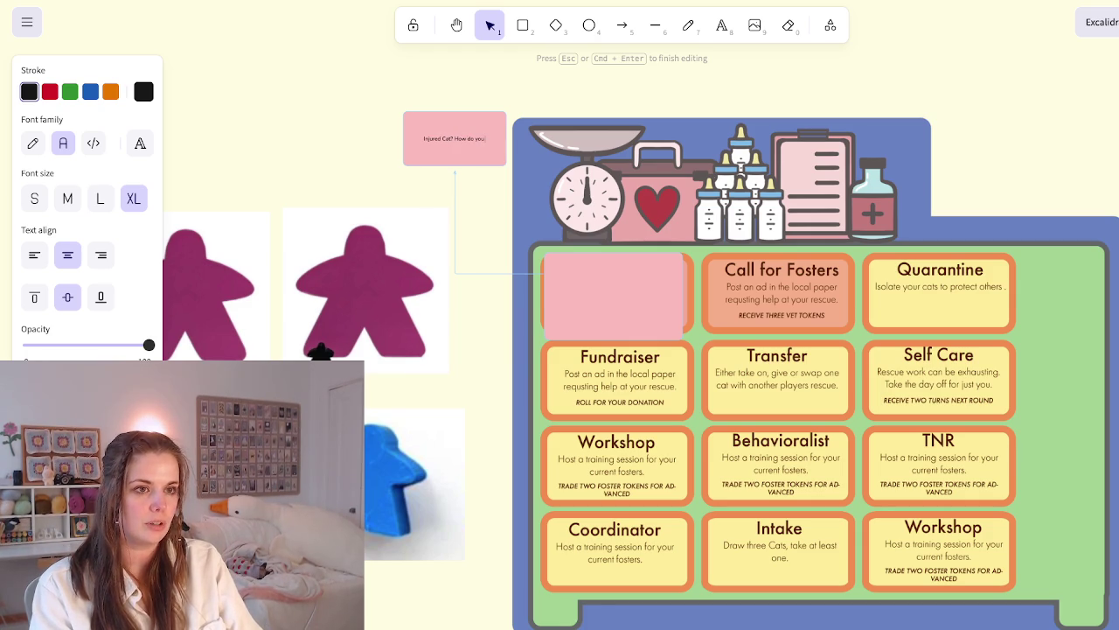
{"action": "type", "text": "resolve this protoc"}
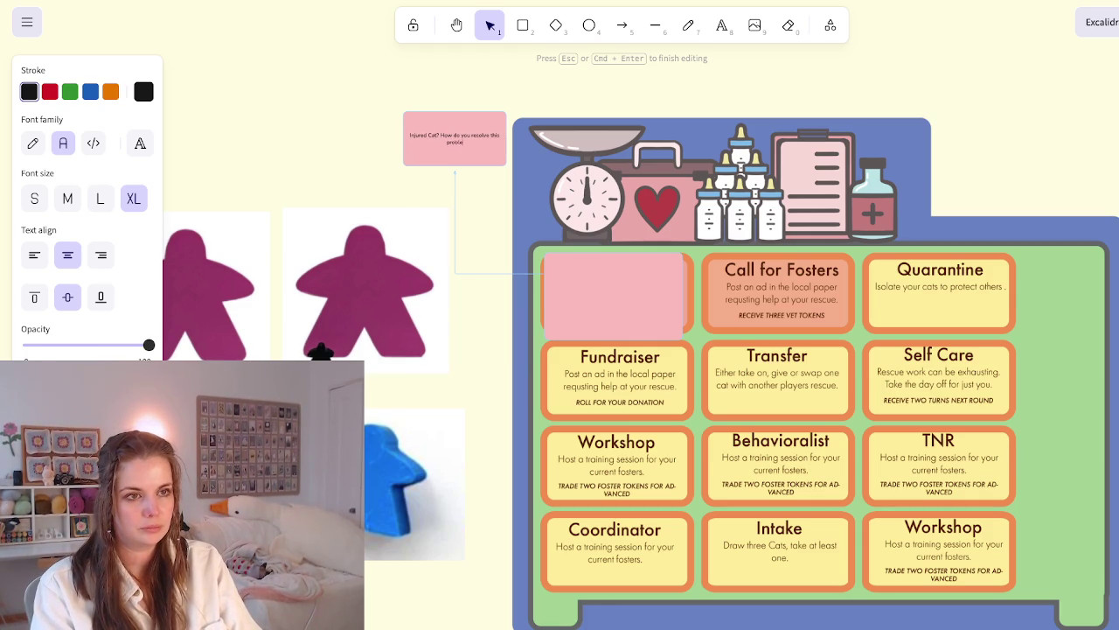
{"action": "key", "text": "Escape"}
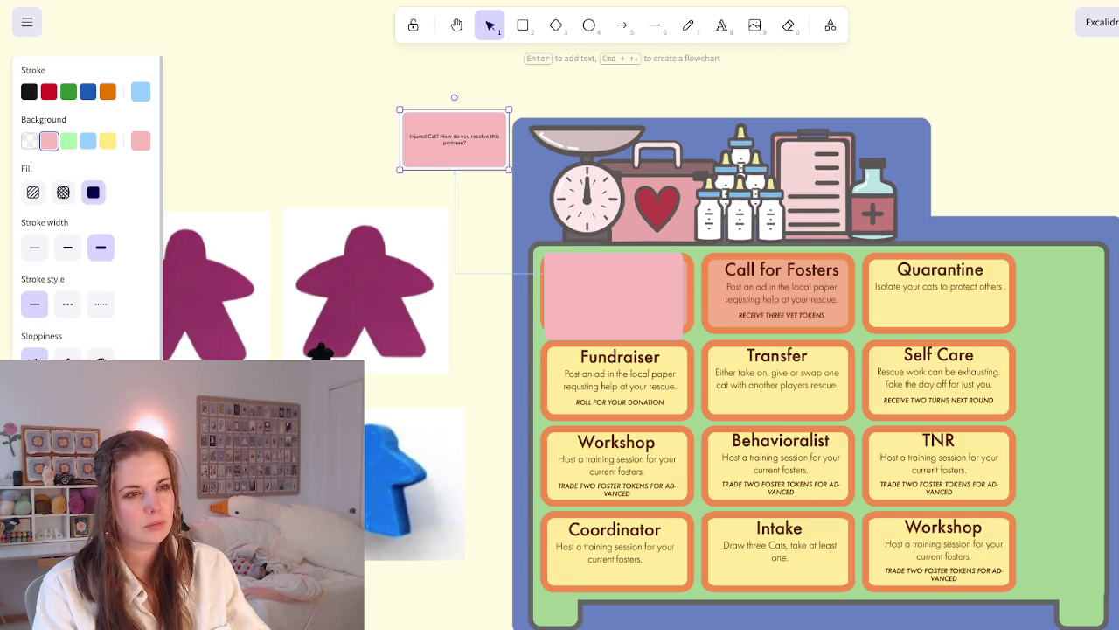
{"action": "mouse_move", "coordinate": [403, 112]}
{"action": "left_mouse_down"}
{"action": "mouse_move", "coordinate": [340, 97]}
{"action": "mouse_move", "coordinate": [429, 124]}
{"action": "mouse_move", "coordinate": [321, 67]}
{"action": "left_mouse_up"}
{"action": "left_click", "coordinate": [479, 112]}
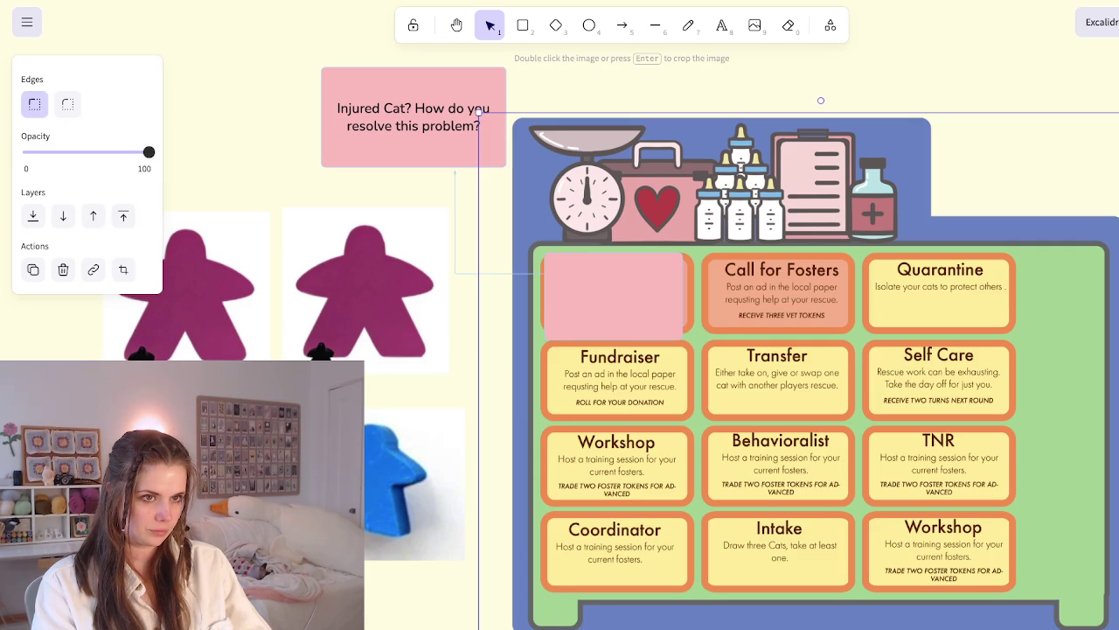
Draw a yellow note box beneath the Injured Cat note, then open a new browser tab
{"action": "left_click", "coordinate": [480, 112]}
{"action": "key", "text": "Return"}
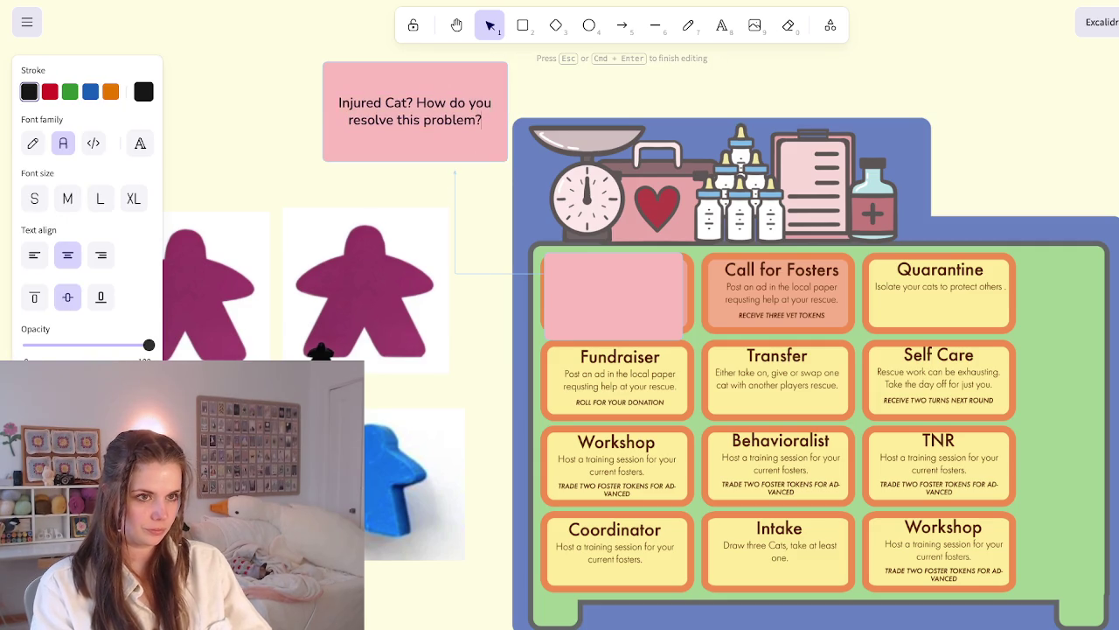
{"action": "left_click", "coordinate": [523, 25]}
{"action": "left_click_drag", "start_coordinate": [411, 140], "coordinate": [317, 203]}
{"action": "left_click", "coordinate": [106, 141]}
{"action": "key", "text": "Return"}
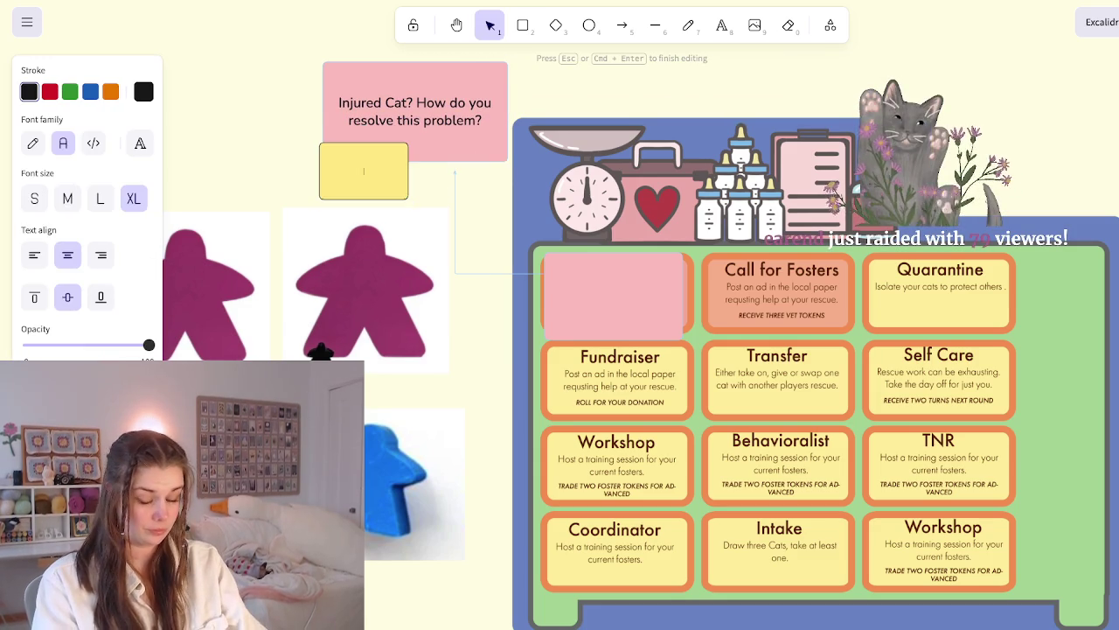
{"action": "key", "text": "Escape"}
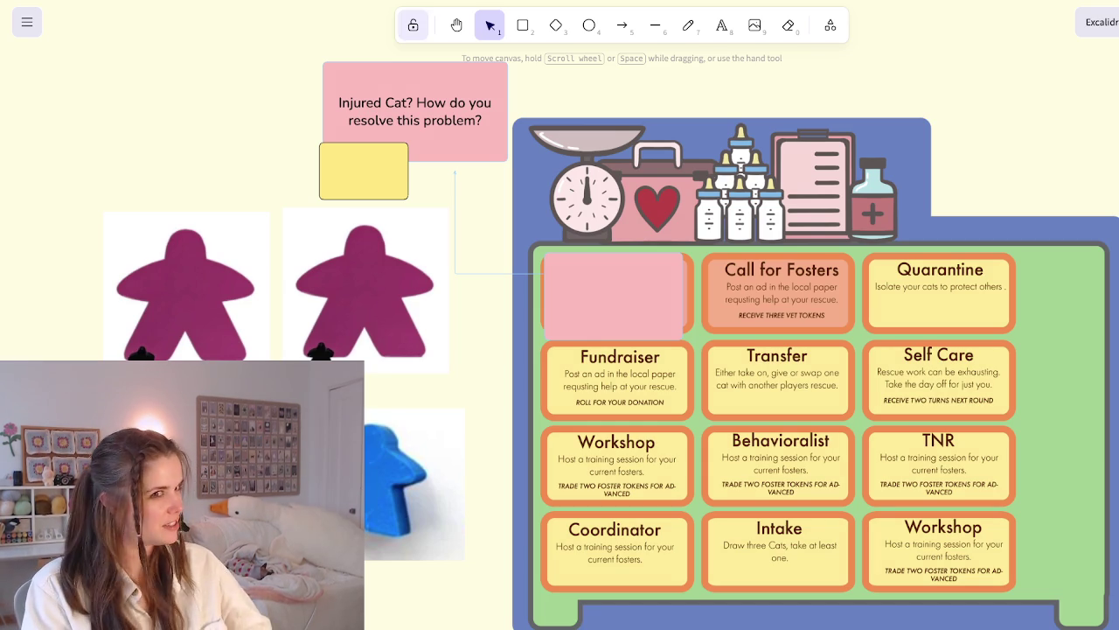
{"action": "key", "text": "ctrl+t"}
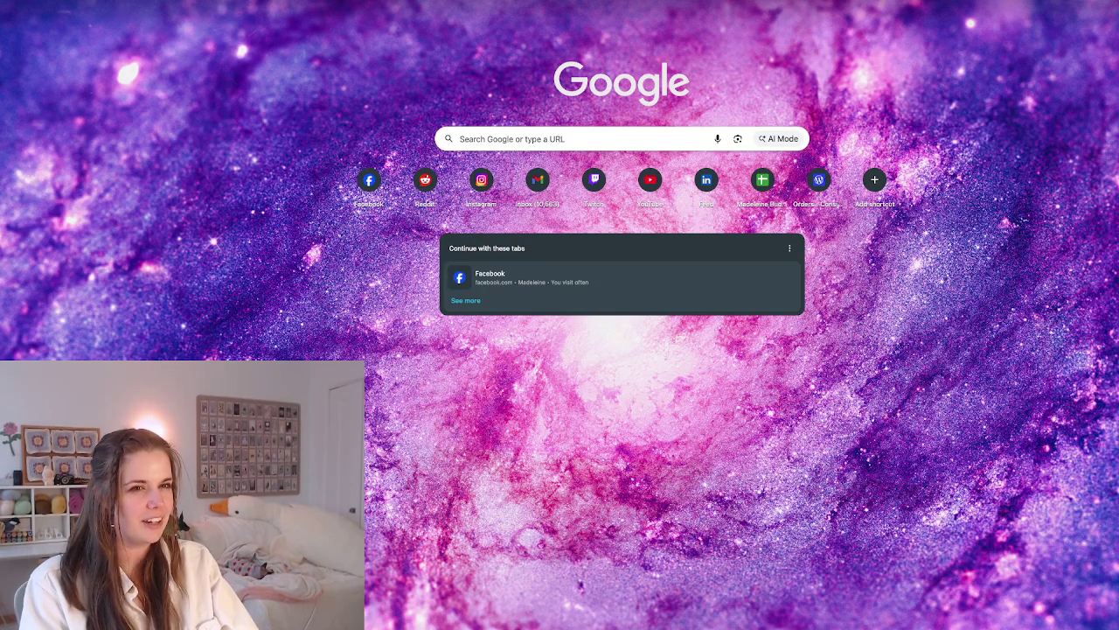
Search Google for 'bear defense situation'
{"action": "key", "text": "Return"}
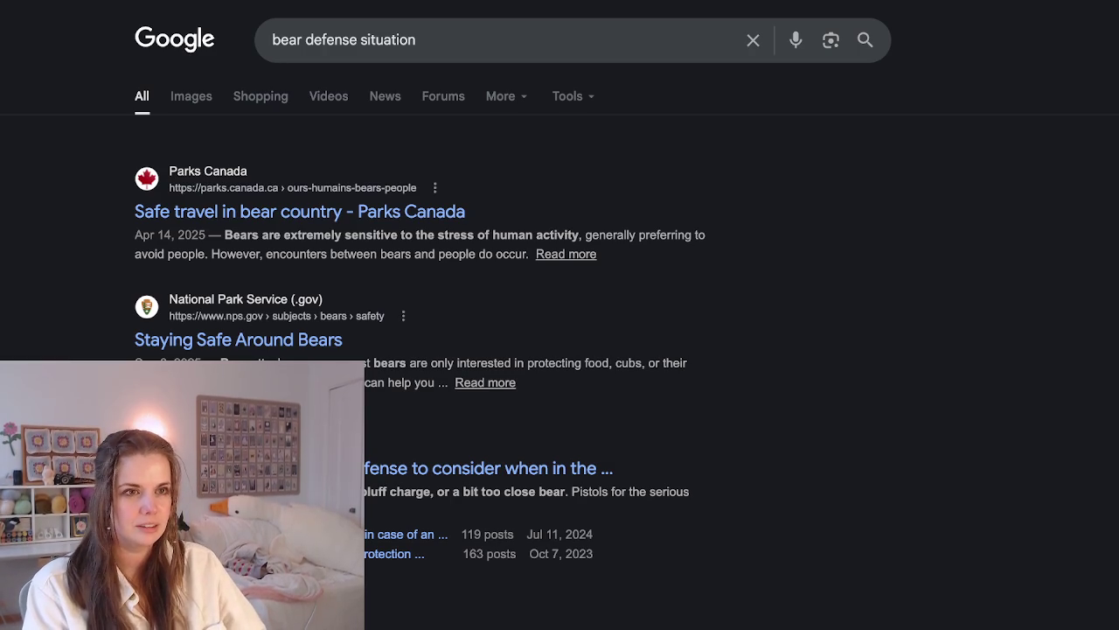
Select the word 'situation' in the search query and remove a stray 'c'
{"action": "double_click", "coordinate": [387, 40]}
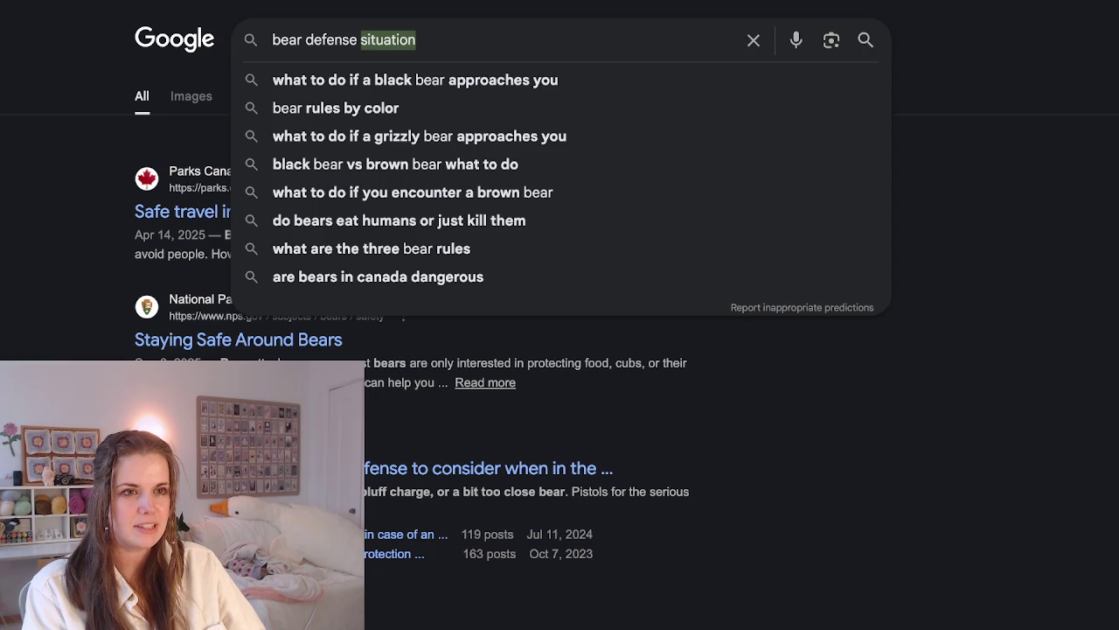
{"action": "left_click", "coordinate": [377, 39]}
{"action": "type", "text": "c"}
{"action": "key", "text": "BackSpace"}
{"action": "key", "text": "Escape"}
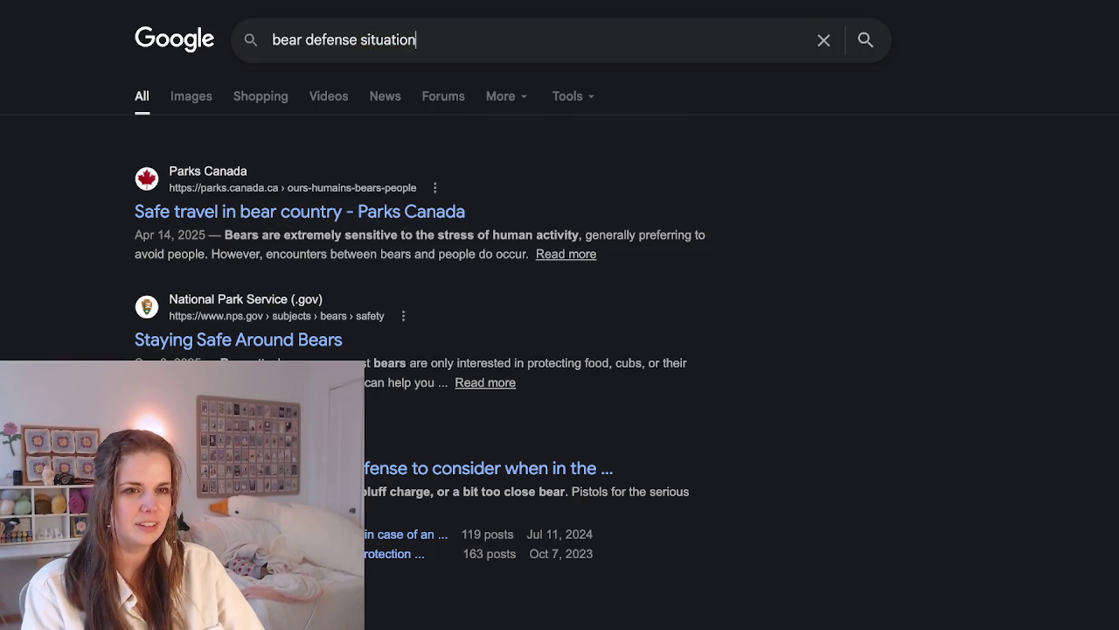
{"action": "double_click", "coordinate": [384, 39]}
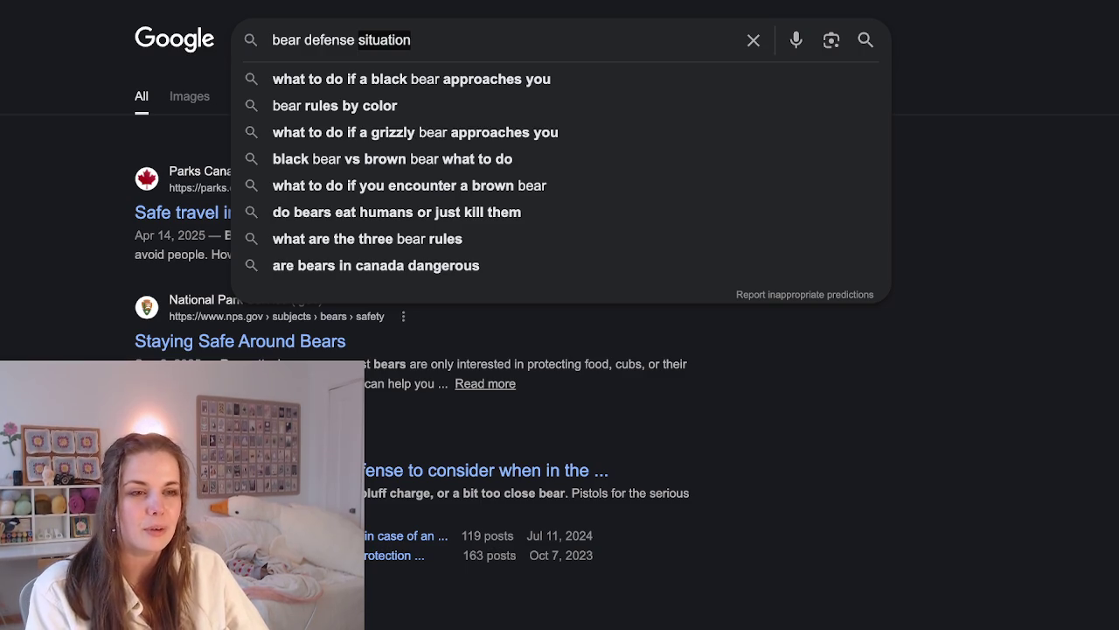
Respell 'defense' as 'defence', rerun the search and open the Steam listing
{"action": "double_click", "coordinate": [329, 39]}
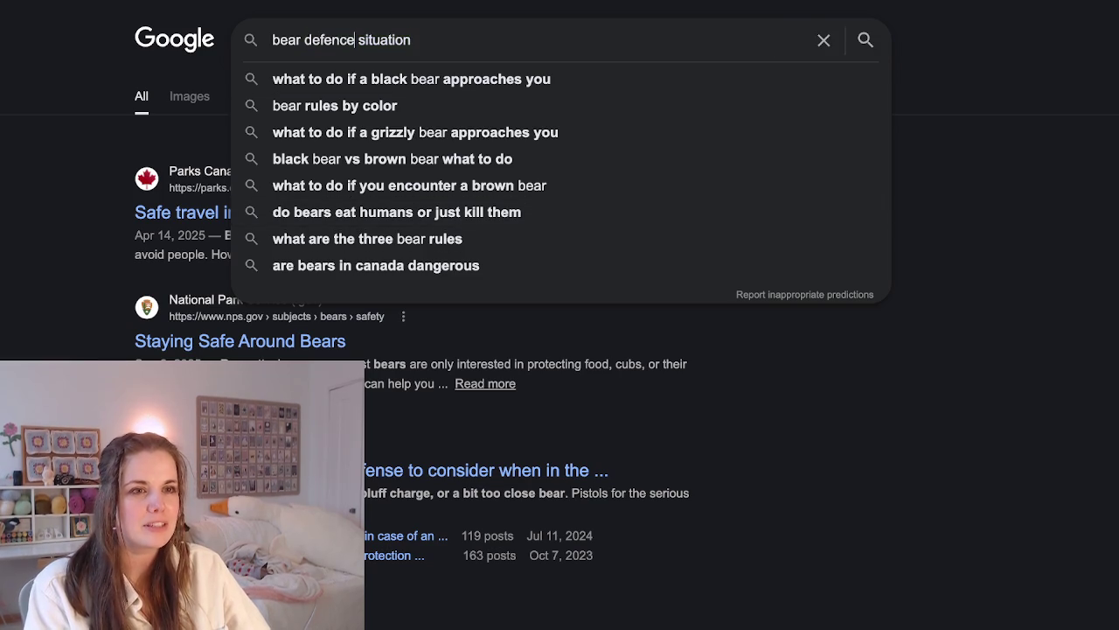
{"action": "type", "text": "defence"}
{"action": "key", "text": "Return"}
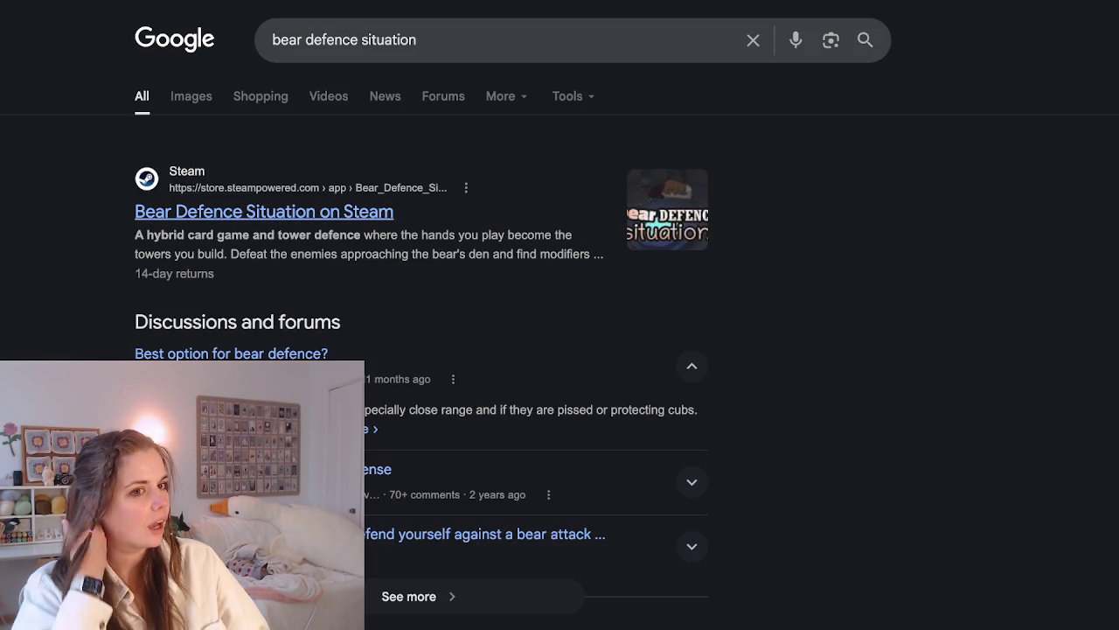
{"action": "left_click", "coordinate": [263, 212]}
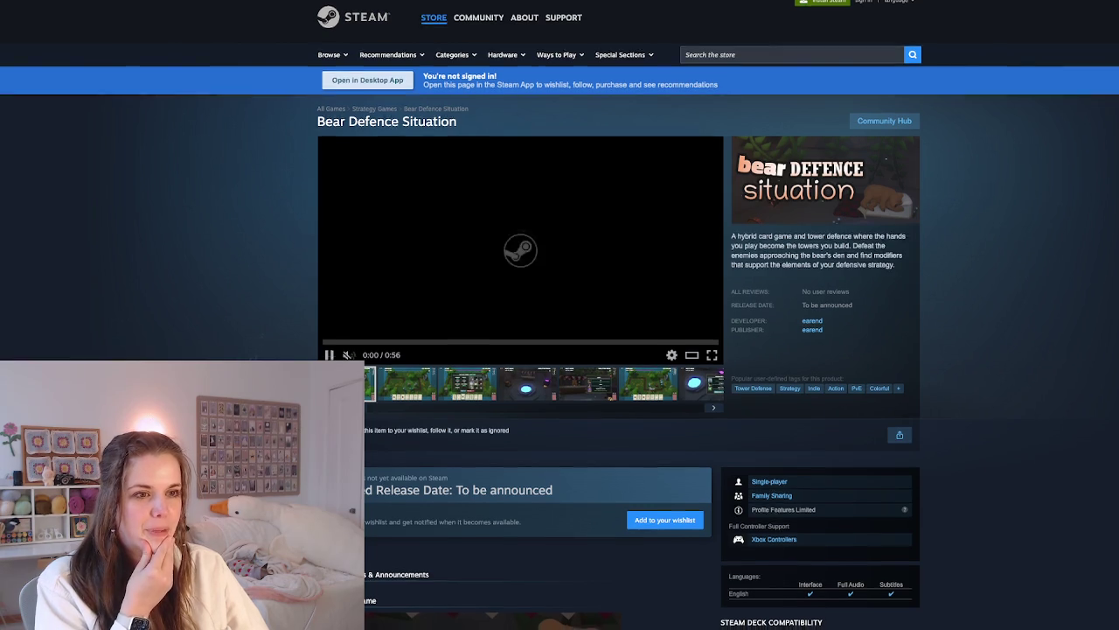
Scroll through the Bear Defence Situation Steam page, then return to the Excalidraw board
{"action": "scroll", "coordinate": [560, 315], "scroll_direction": "down", "scroll_amount": 3}
{"action": "scroll", "coordinate": [560, 314], "scroll_direction": "down", "scroll_amount": 2}
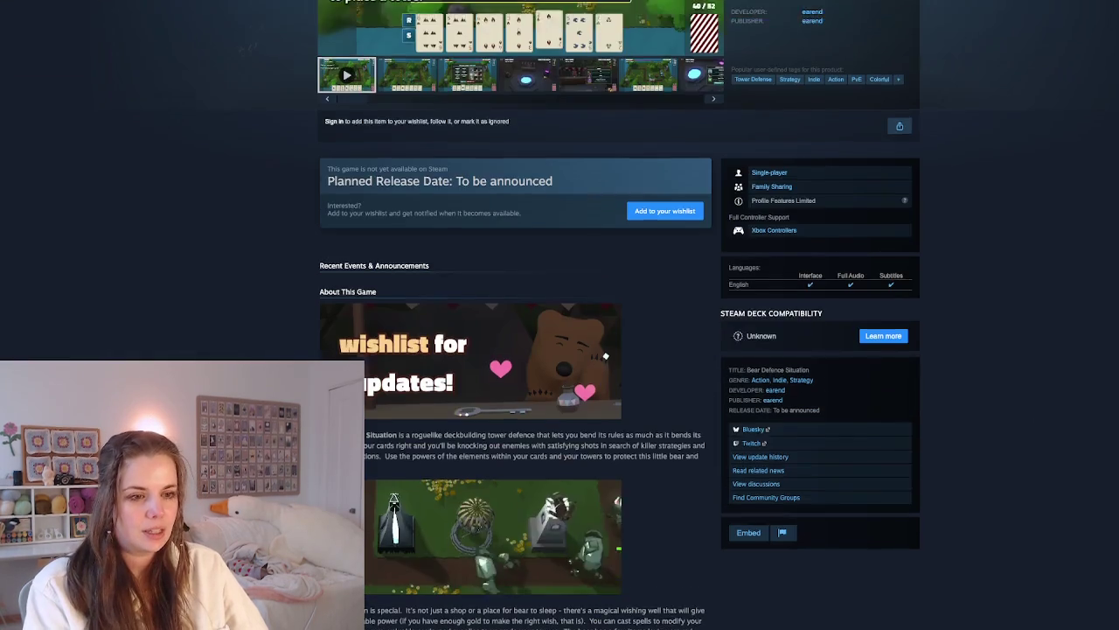
{"action": "scroll", "coordinate": [560, 315], "scroll_direction": "down", "scroll_amount": 3}
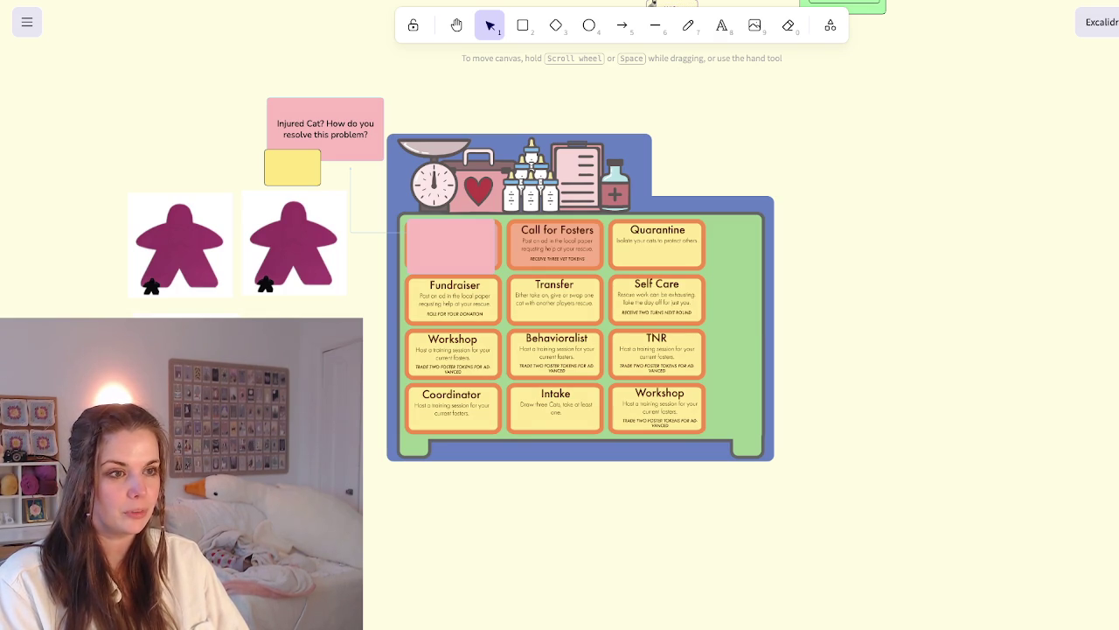
{"action": "mouse_move", "coordinate": [577, 332]}
{"action": "left_mouse_down"}
{"action": "mouse_move", "coordinate": [800, 314]}
{"action": "mouse_move", "coordinate": [715, 329]}
{"action": "mouse_move", "coordinate": [559, 313]}
{"action": "mouse_move", "coordinate": [575, 332]}
{"action": "left_mouse_up"}
{"action": "left_click", "coordinate": [652, 4]}
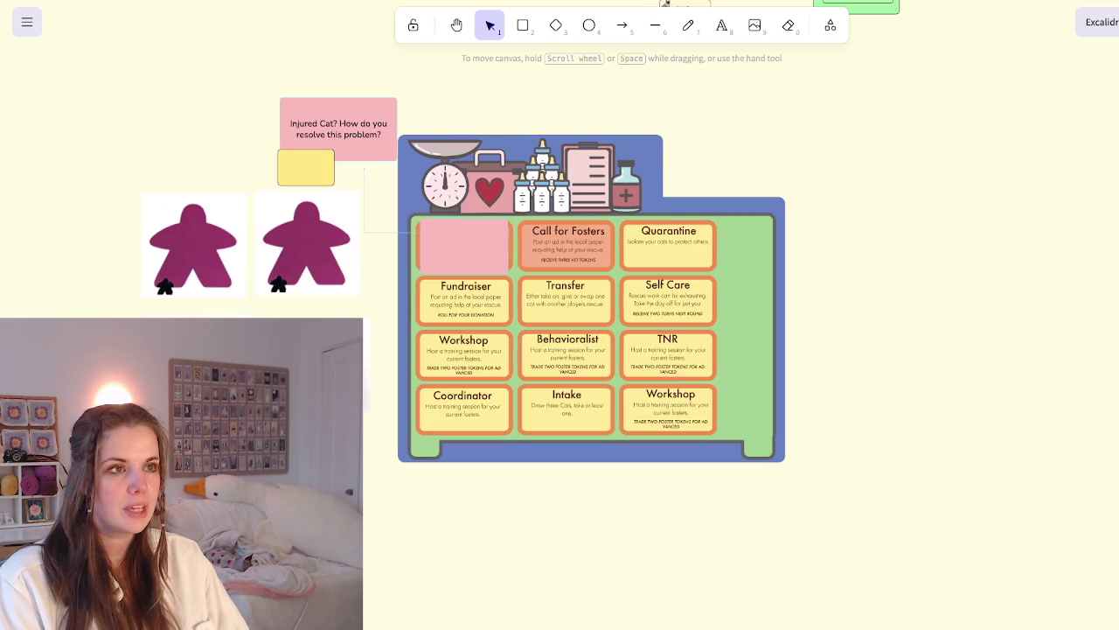
{"action": "scroll", "coordinate": [846, 50], "scroll_direction": "left", "scroll_amount": 5}
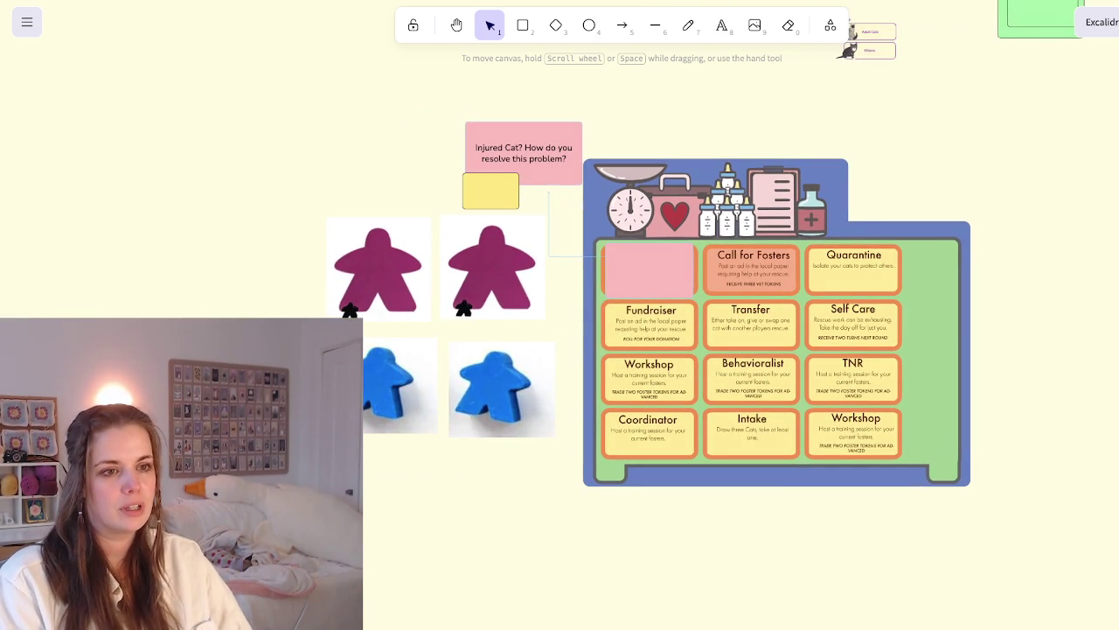
{"action": "left_click", "coordinate": [494, 267]}
{"action": "key", "text": "Escape"}
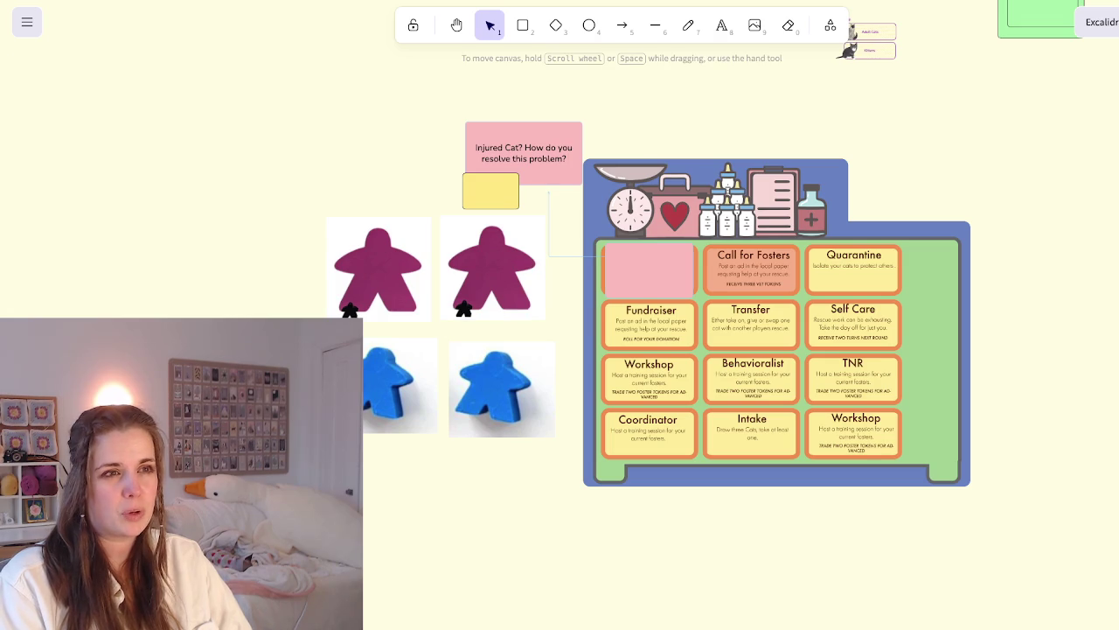
{"action": "left_click", "coordinate": [522, 26]}
{"action": "mouse_move", "coordinate": [350, 438]}
{"action": "left_mouse_down"}
{"action": "mouse_move", "coordinate": [501, 555]}
{"action": "mouse_move", "coordinate": [552, 564]}
{"action": "left_mouse_up"}
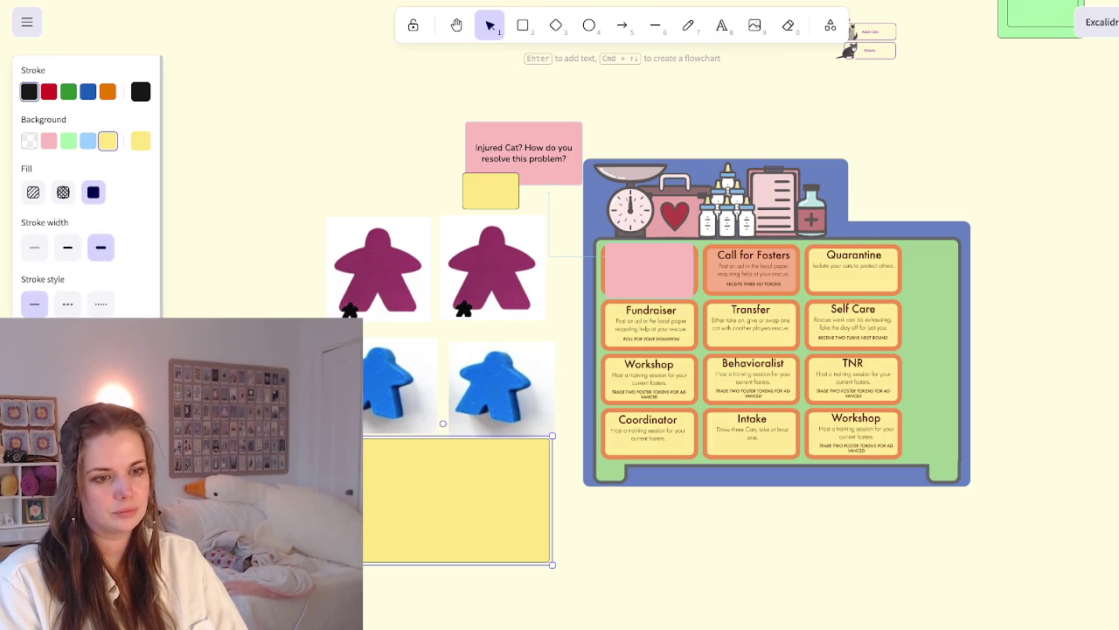
{"action": "key", "text": "Return"}
{"action": "key", "text": "Escape"}
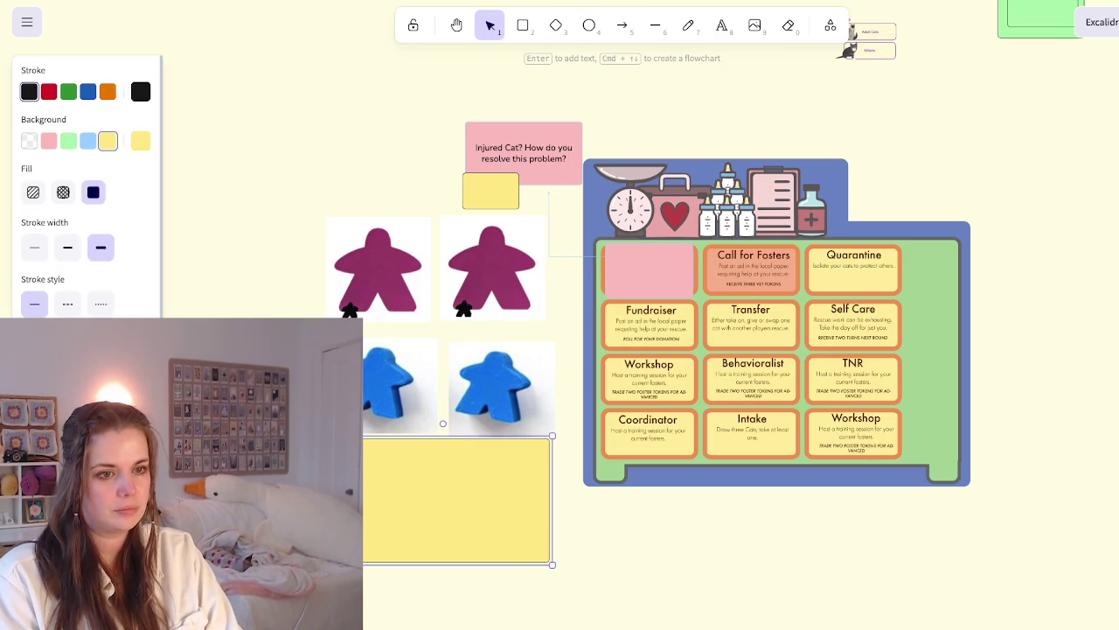
{"action": "key", "text": "e"}
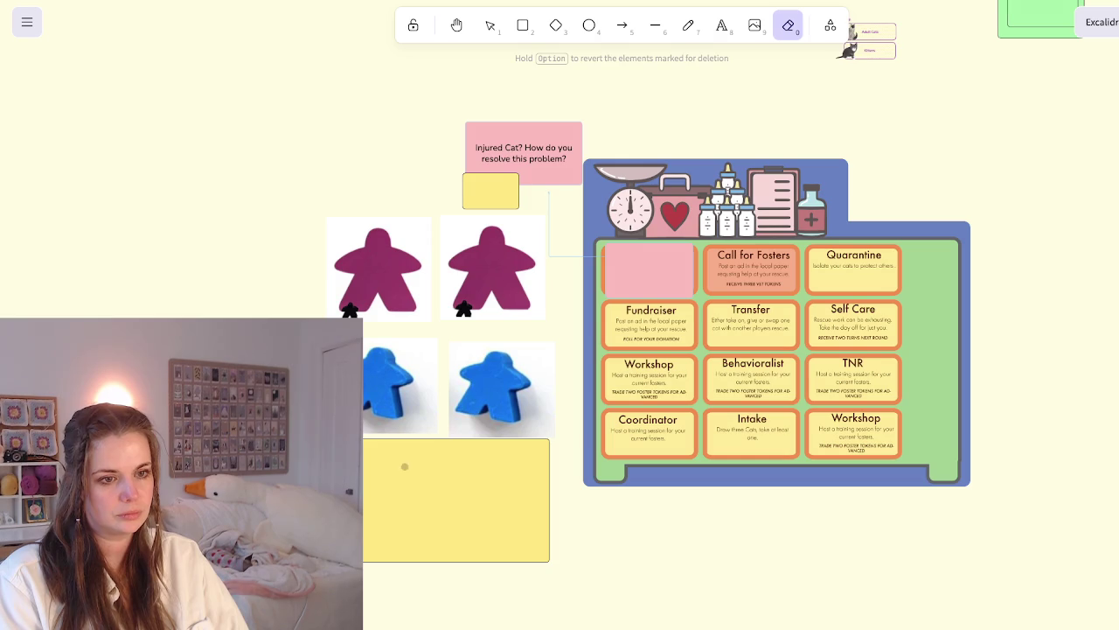
{"action": "left_click", "coordinate": [405, 467]}
{"action": "key", "text": "r"}
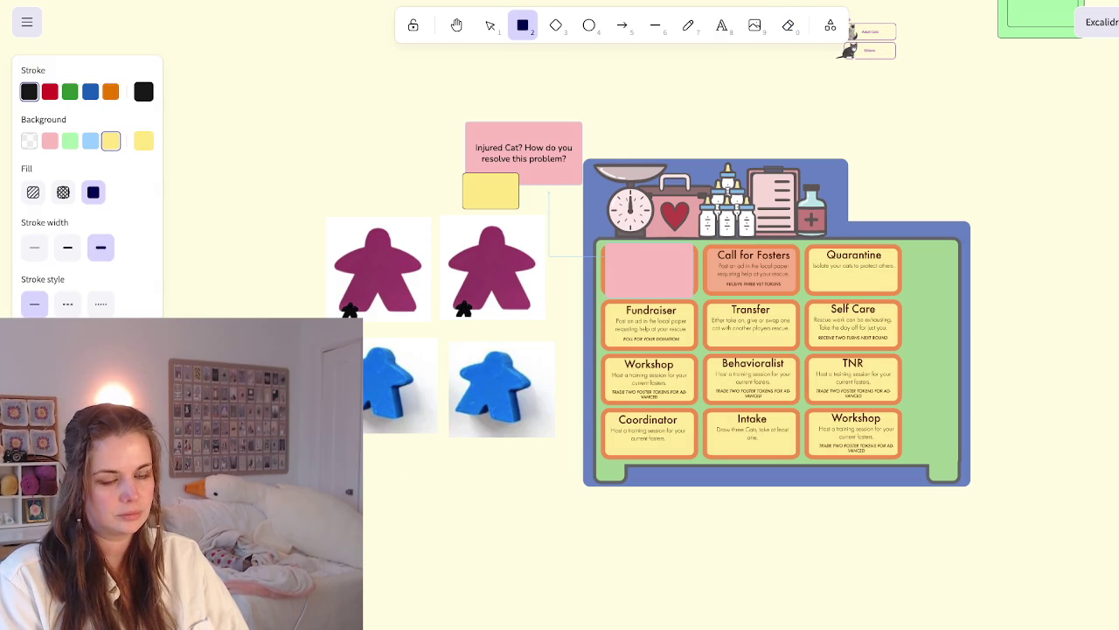
{"action": "left_click_drag", "start_coordinate": [355, 444], "coordinate": [488, 504]}
{"action": "key", "text": "4"}
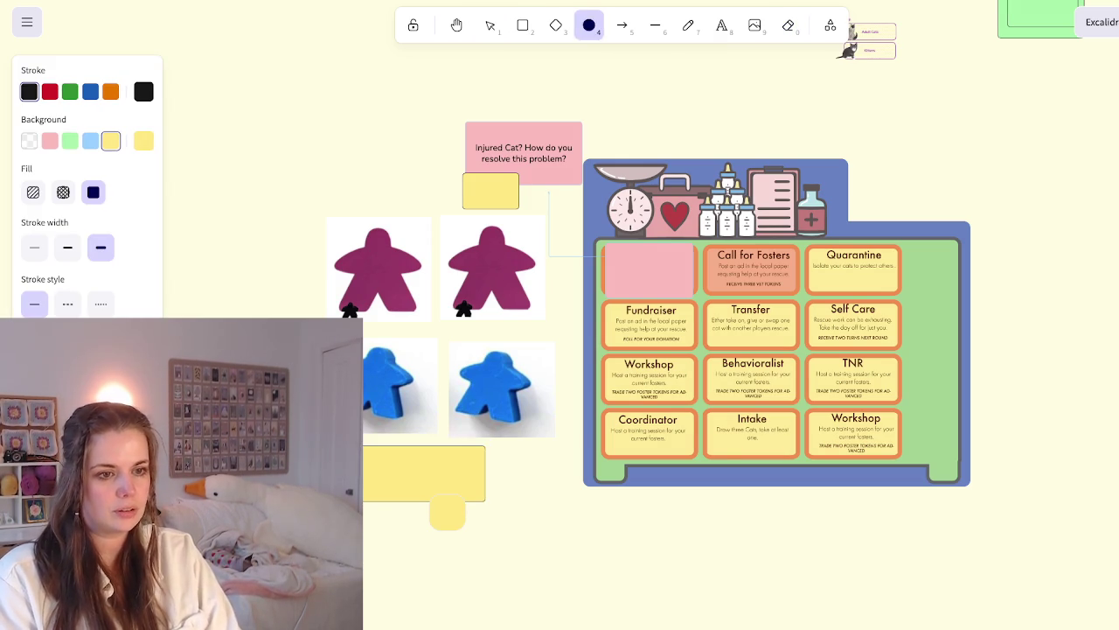
{"action": "key", "text": "3"}
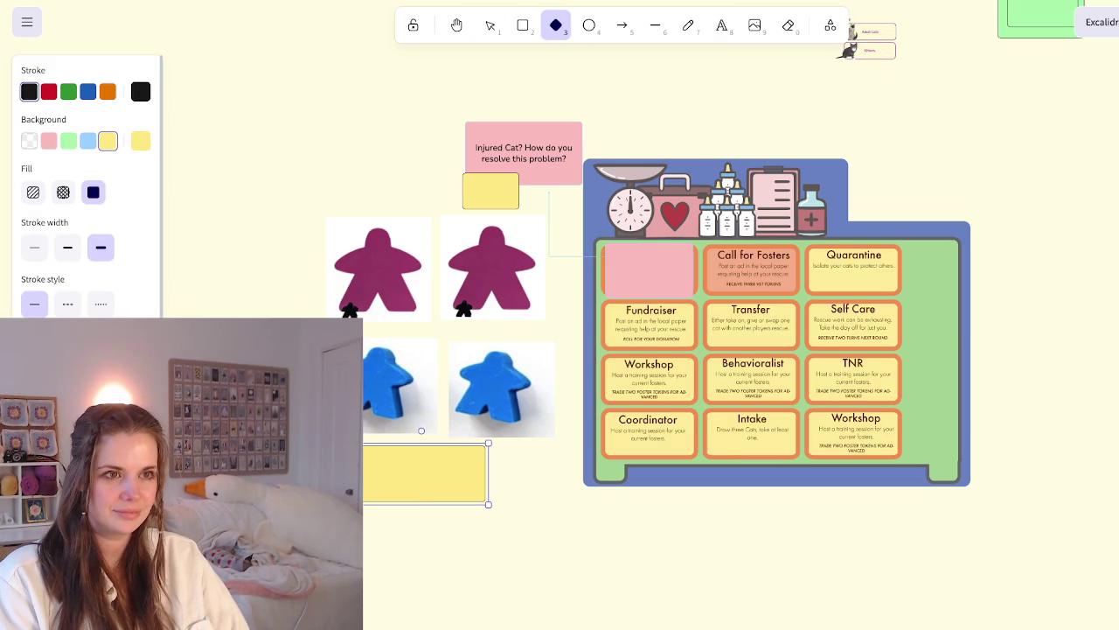
{"action": "key", "text": "Escape"}
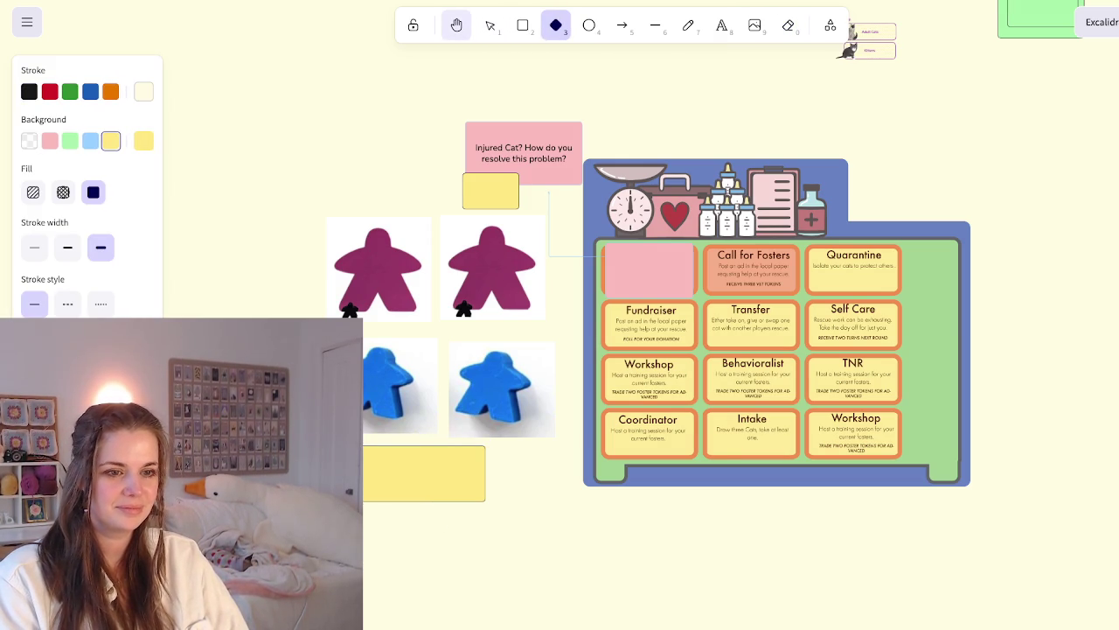
{"action": "key", "text": "8"}
{"action": "left_click", "coordinate": [399, 469]}
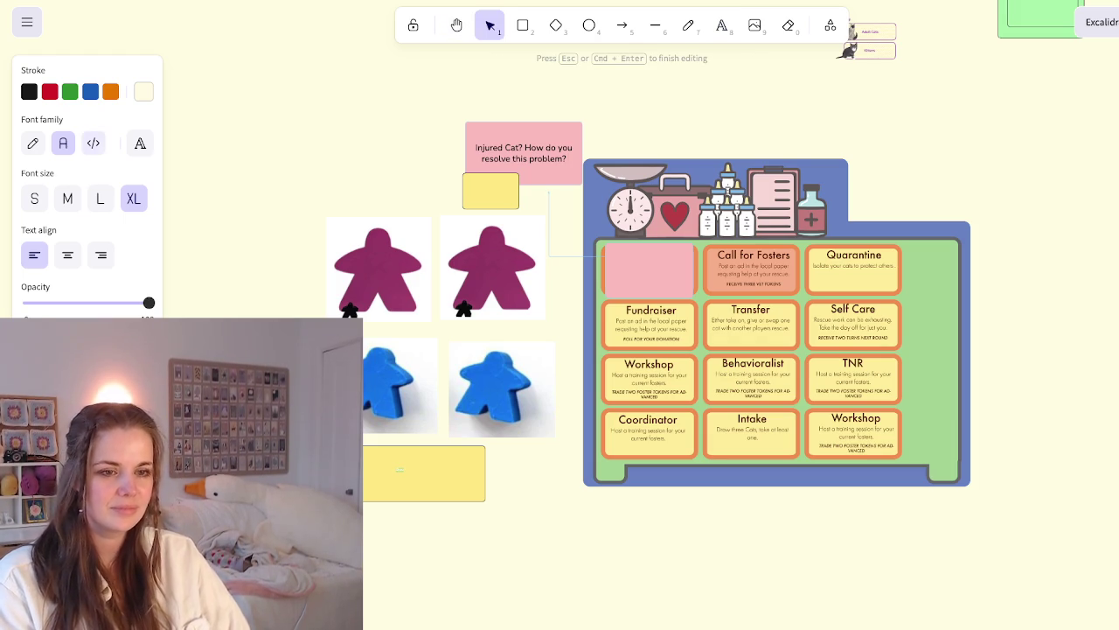
{"action": "left_click", "coordinate": [28, 92]}
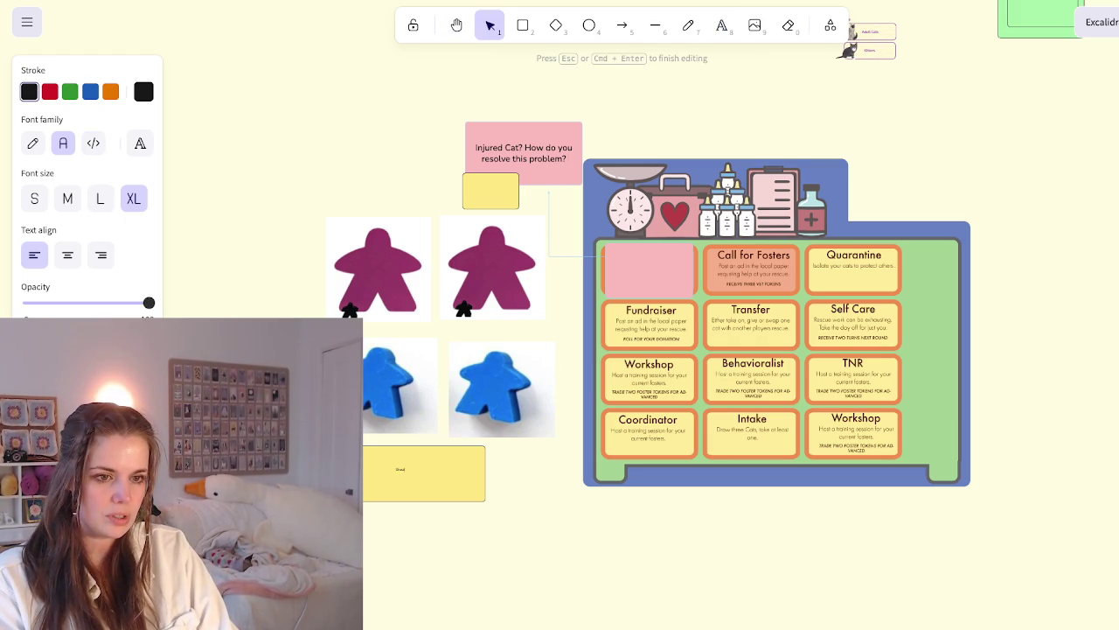
{"action": "type", "text": "y one of yourself?"}
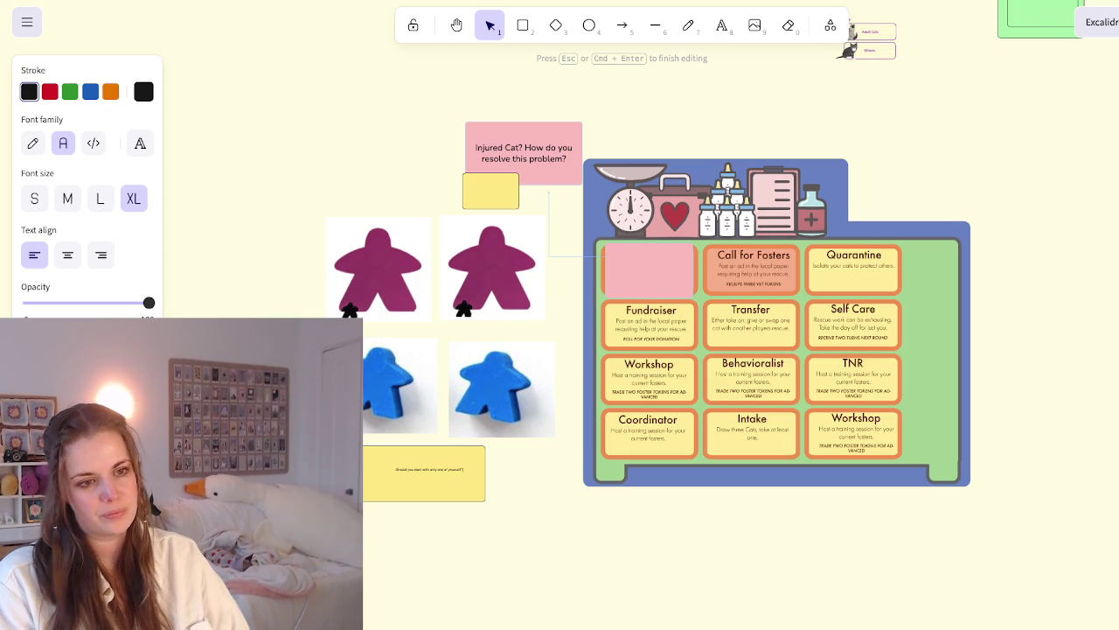
{"action": "key", "text": "Escape"}
{"action": "left_click_drag", "start_coordinate": [362, 504], "coordinate": [374, 499]}
{"action": "key", "text": "Return"}
{"action": "right_click", "coordinate": [384, 472]}
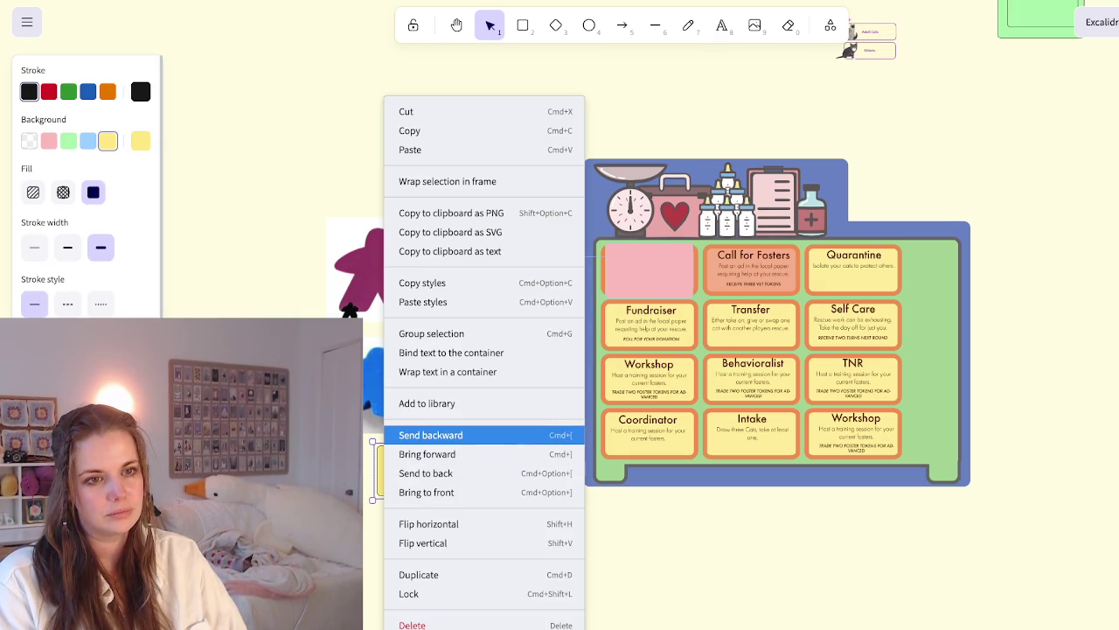
{"action": "key", "text": "g"}
{"action": "key", "text": "b"}
{"action": "key", "text": "Escape"}
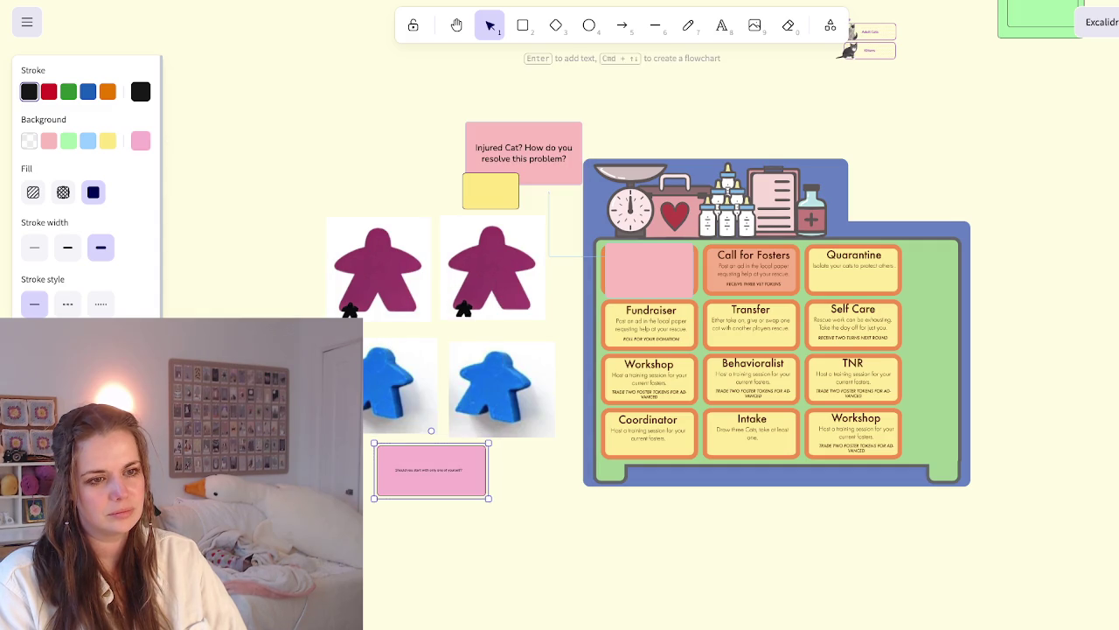
{"action": "key", "text": "Return"}
{"action": "key", "text": "Escape"}
{"action": "right_click", "coordinate": [428, 471]}
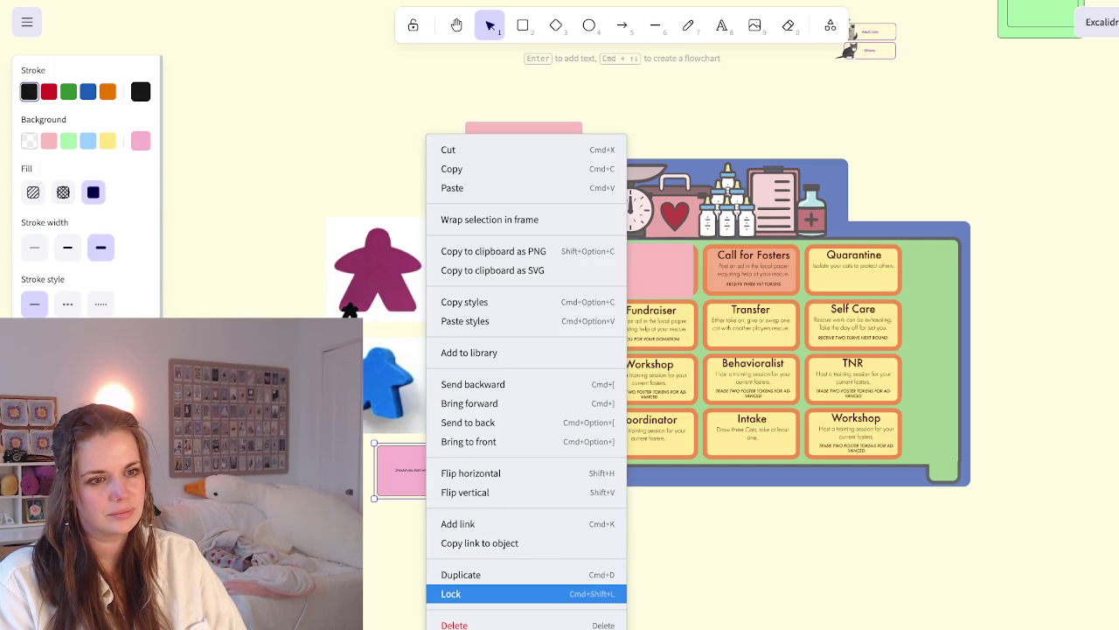
{"action": "left_click", "coordinate": [464, 594]}
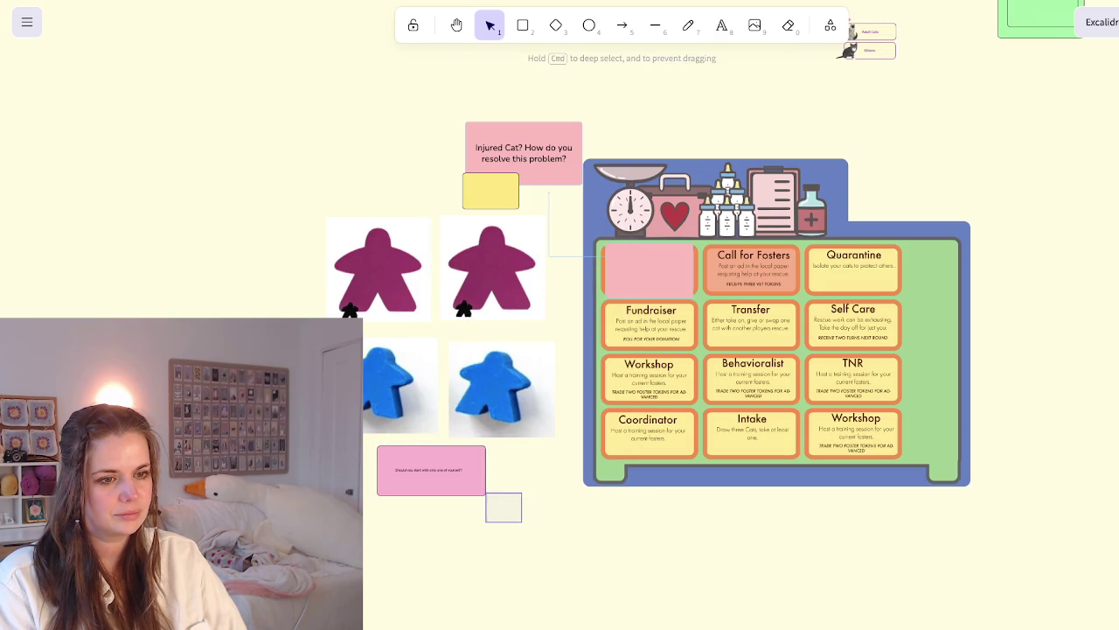
{"action": "key", "text": "Escape"}
{"action": "scroll", "coordinate": [464, 507], "scroll_direction": "up", "scroll_amount": 5}
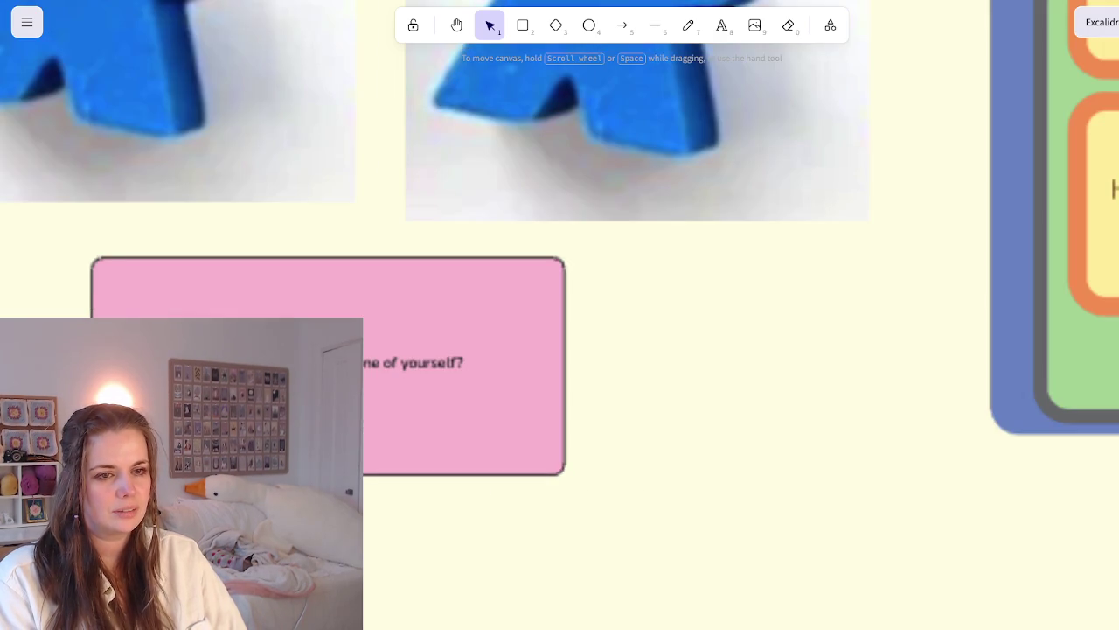
{"action": "scroll", "coordinate": [472, 516], "scroll_direction": "down", "scroll_amount": 3}
{"action": "scroll", "coordinate": [472, 516], "scroll_direction": "down", "scroll_amount": 3}
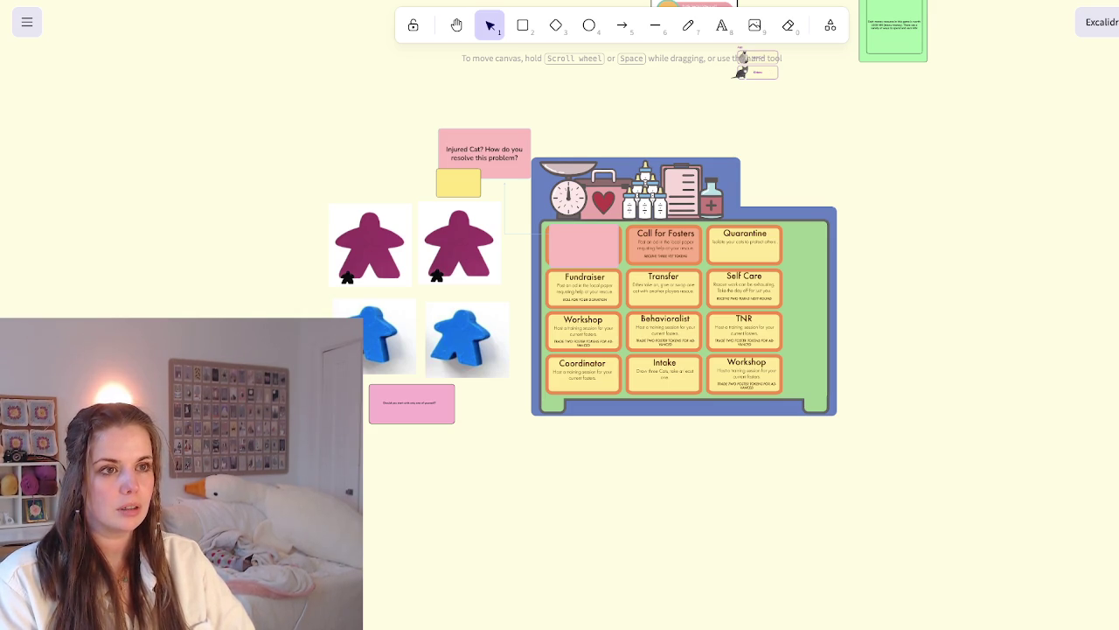
{"action": "left_click", "coordinate": [523, 25]}
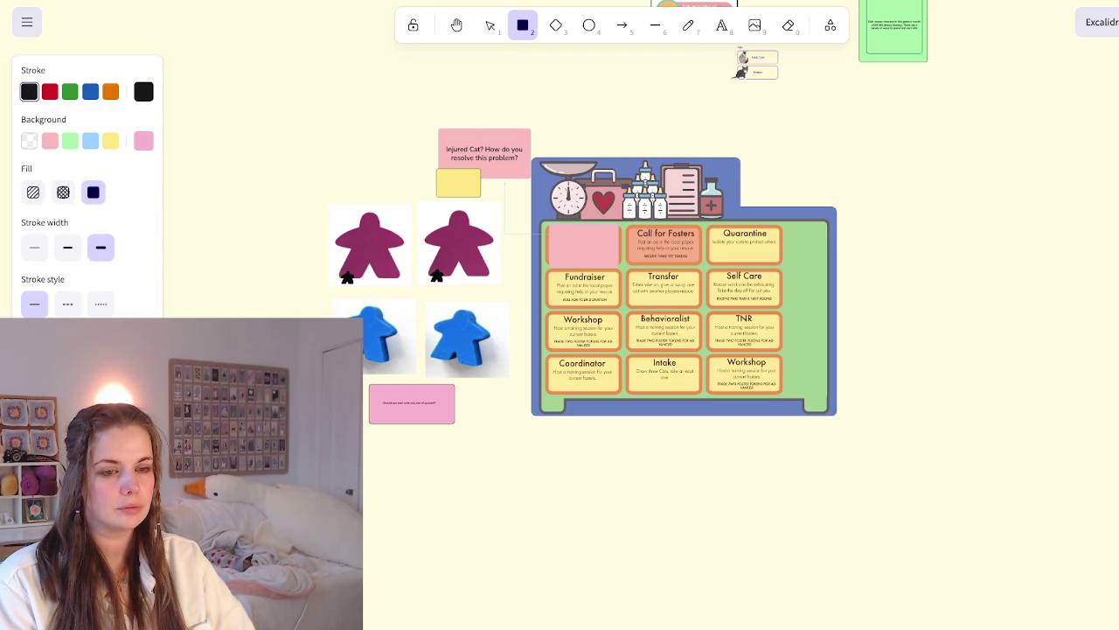
Draw a tall pink rectangle to the left of the meeples
{"action": "mouse_move", "coordinate": [290, 127]}
{"action": "left_mouse_down"}
{"action": "mouse_move", "coordinate": [230, 318]}
{"action": "mouse_move", "coordinate": [218, 319]}
{"action": "left_mouse_up"}
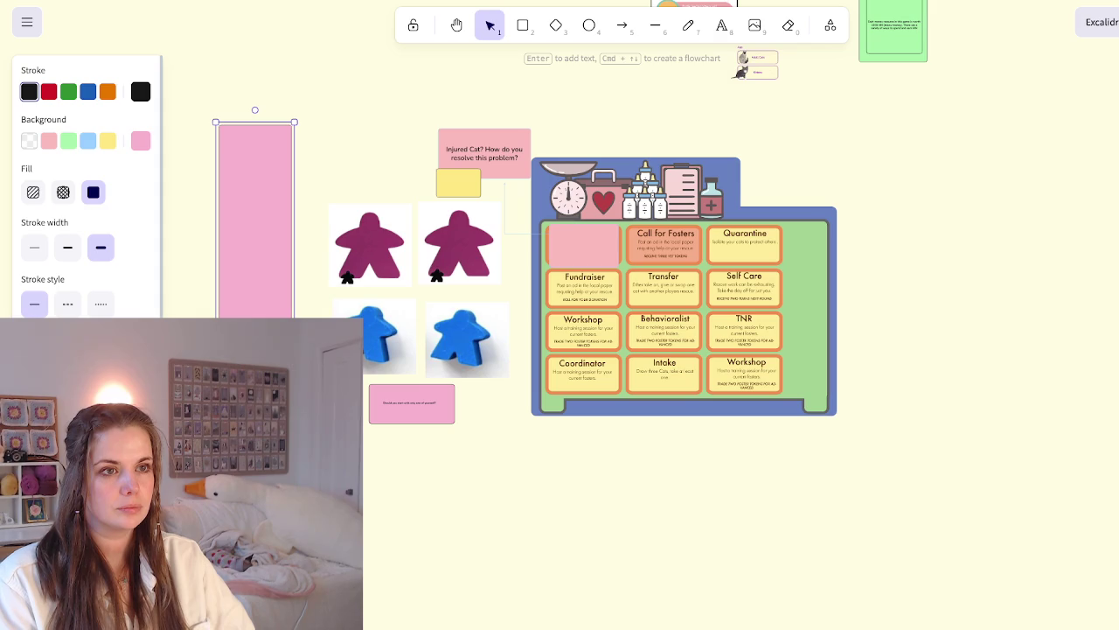
{"action": "key", "text": "Delete"}
{"action": "key", "text": "r"}
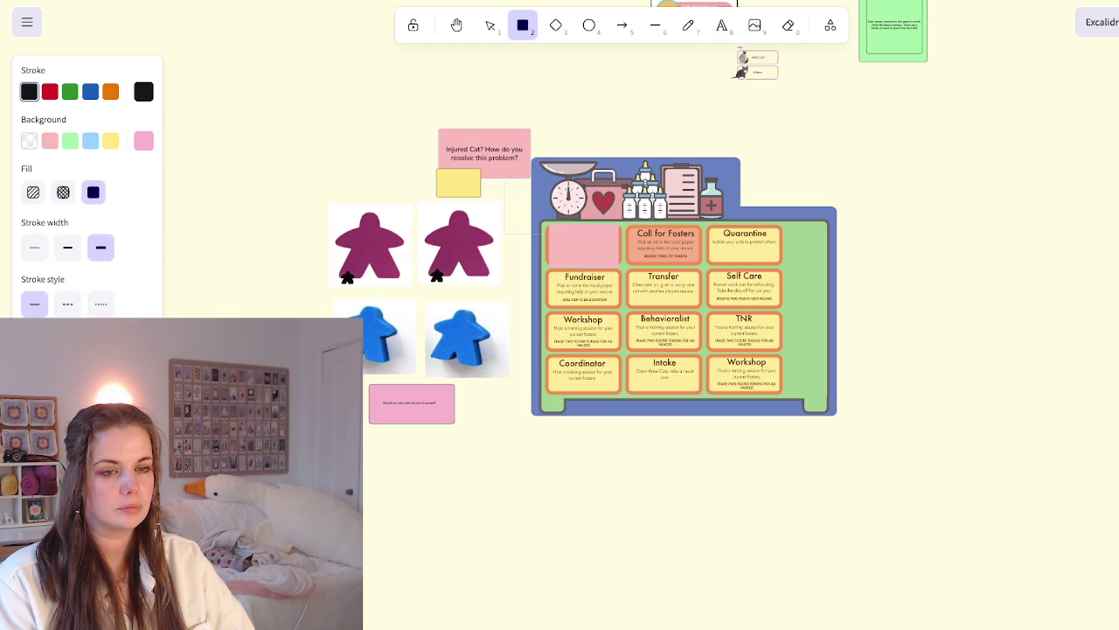
{"action": "left_click_drag", "start_coordinate": [243, 174], "coordinate": [294, 257]}
{"action": "key", "text": "Return"}
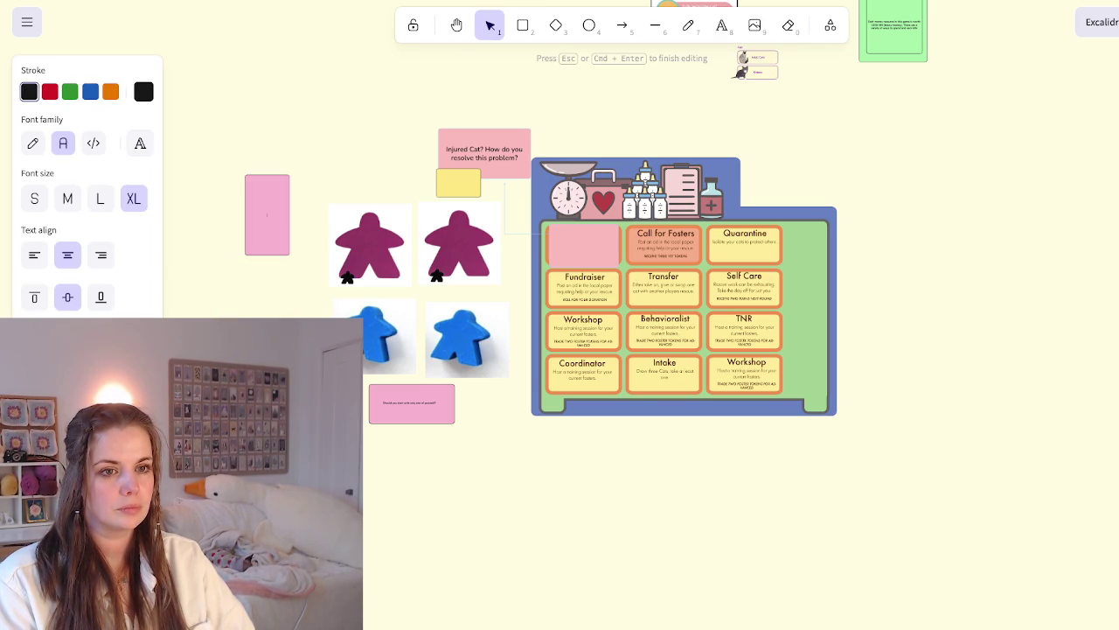
{"action": "key", "text": "Escape"}
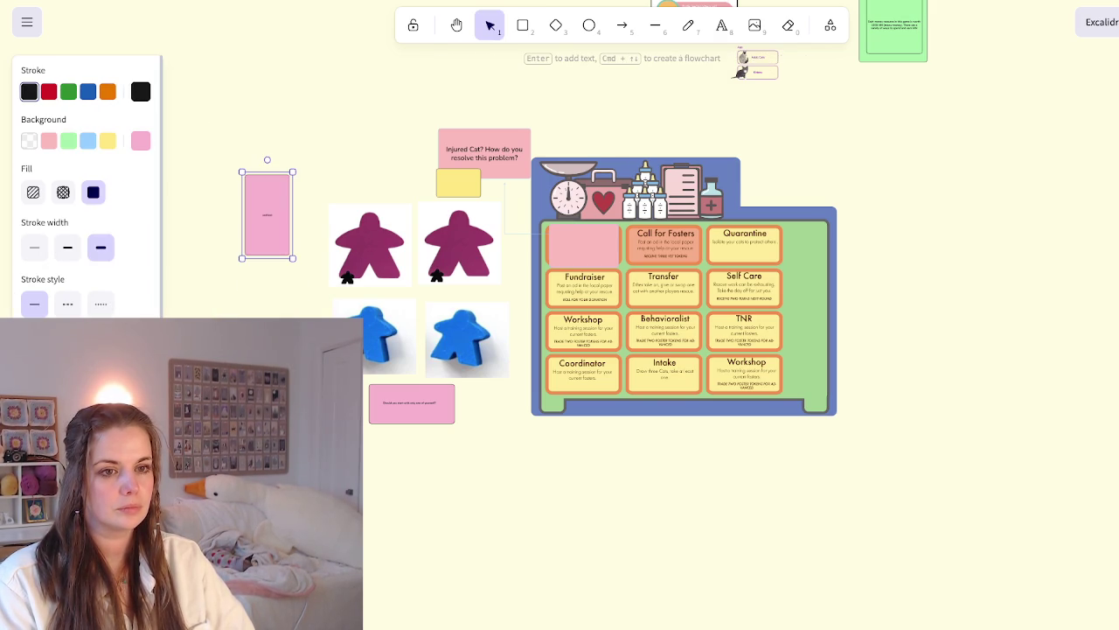
{"action": "left_click_drag", "start_coordinate": [294, 258], "coordinate": [312, 350]}
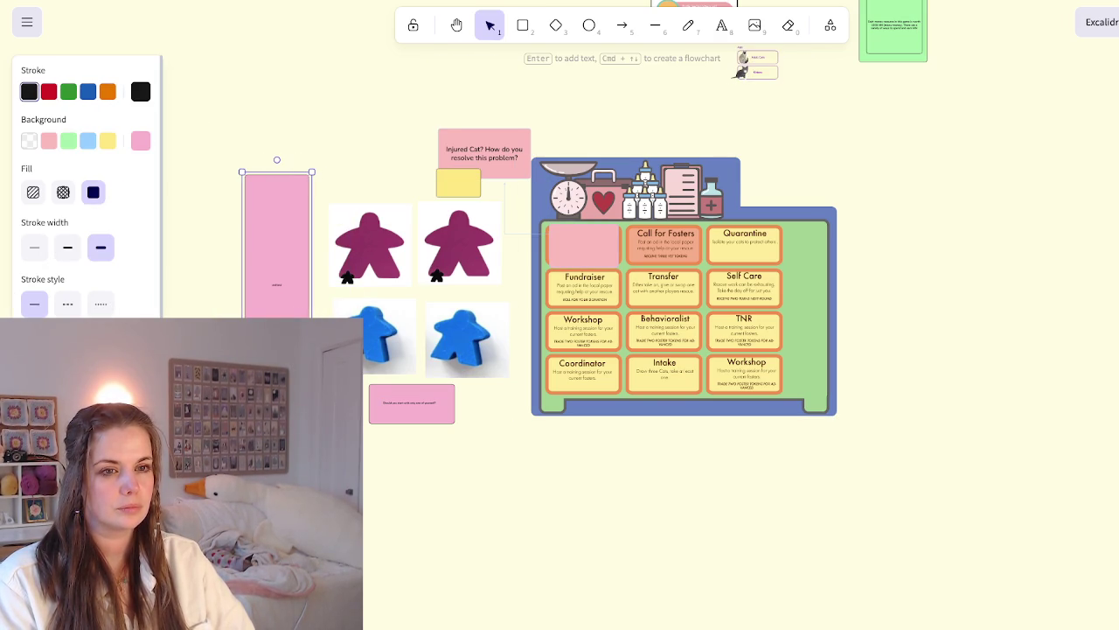
{"action": "key", "text": "ctrl+z"}
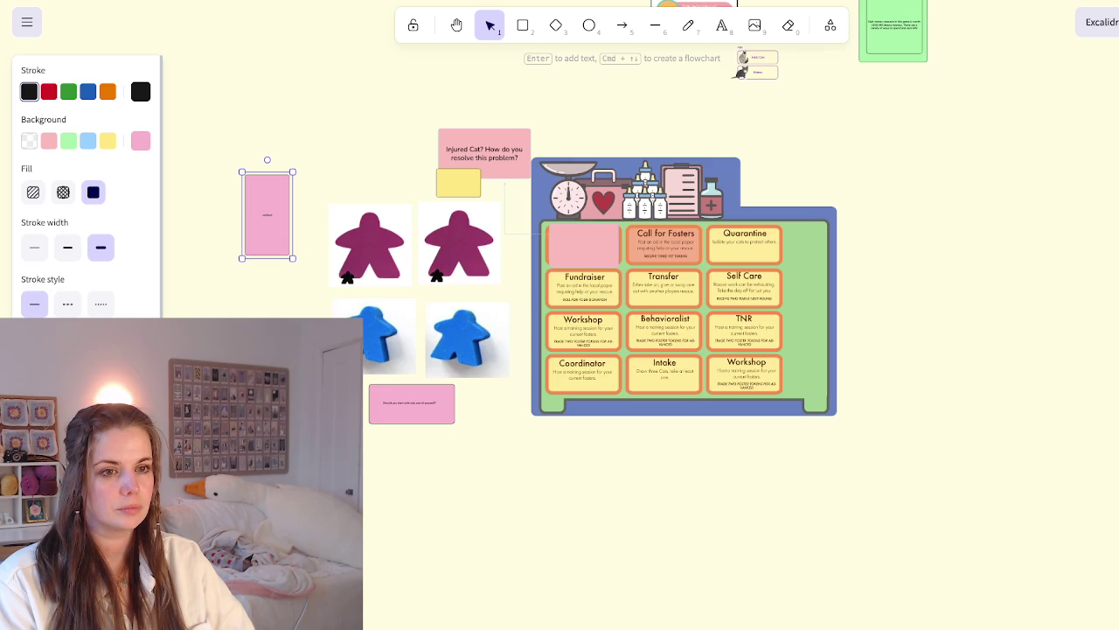
{"action": "left_click_drag", "start_coordinate": [293, 258], "coordinate": [327, 455]}
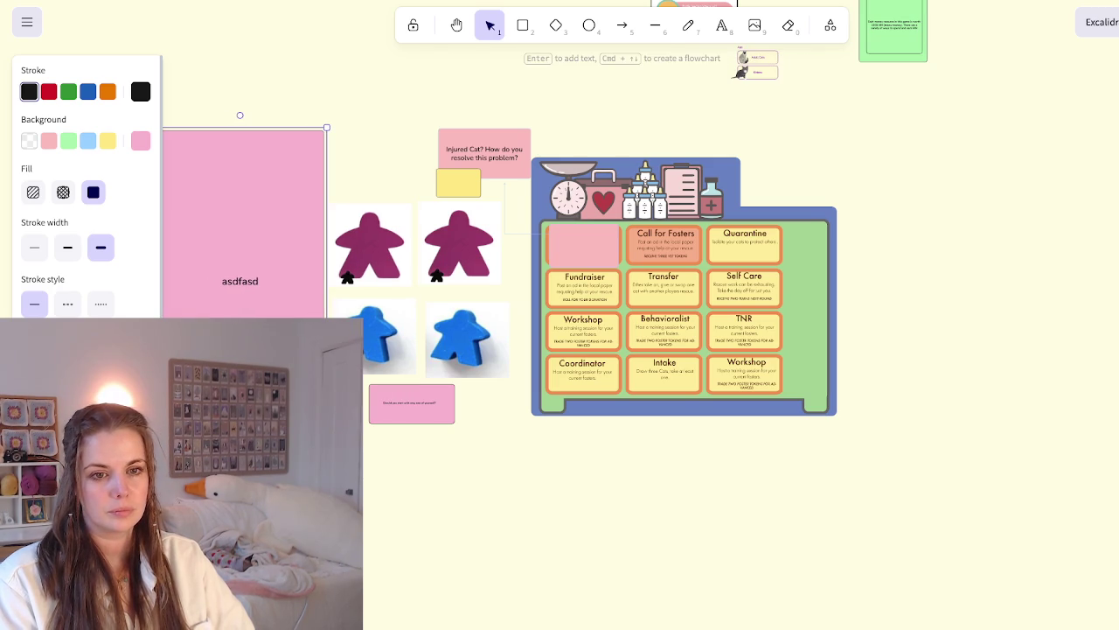
Top-left align the card's text: 'Do you start with only one player? How do you get more?'
{"action": "key", "text": "Return"}
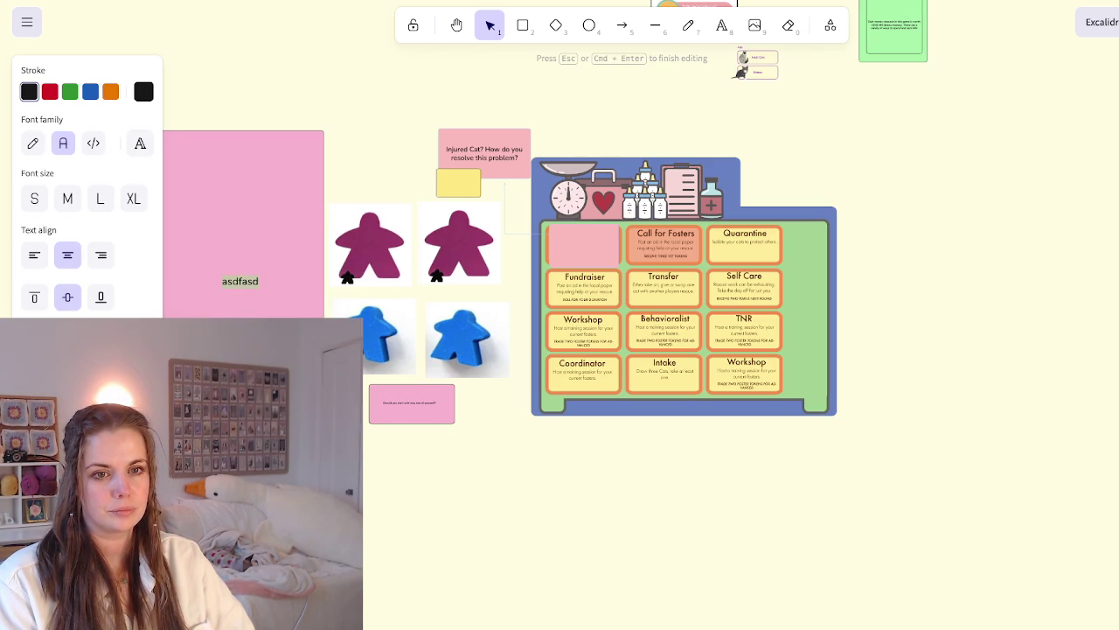
{"action": "key", "text": "ctrl+shift+l"}
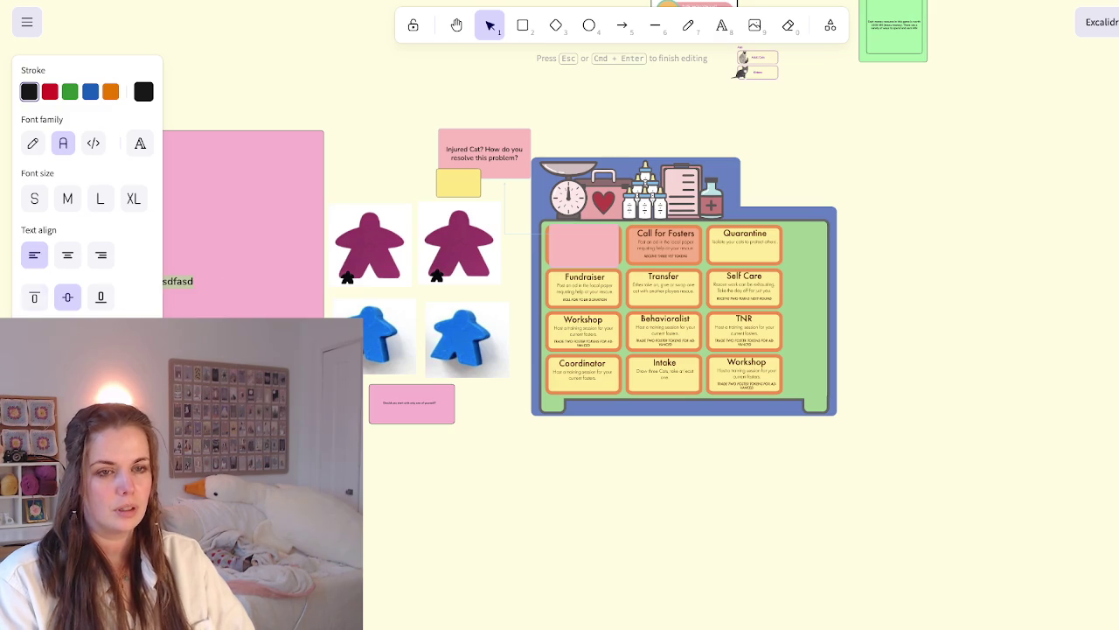
{"action": "left_click", "coordinate": [34, 298]}
{"action": "key", "text": "Escape"}
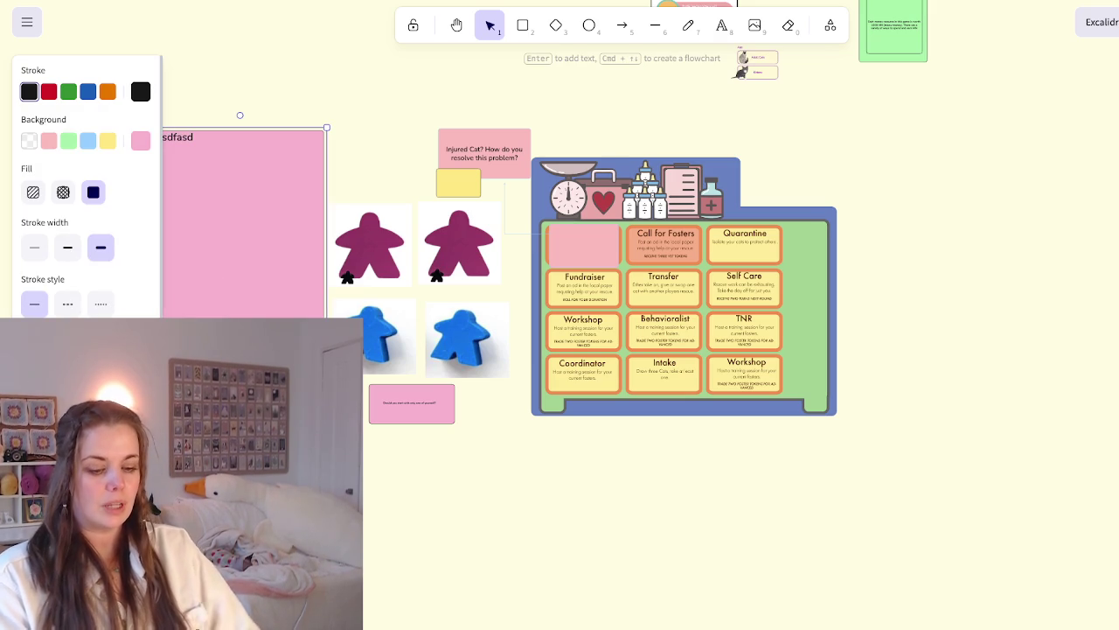
{"action": "key", "text": "Return"}
{"action": "type", "text": "o you start with only one player?"}
{"action": "key", "text": "Return"}
{"action": "type", "text": "How do you get more?"}
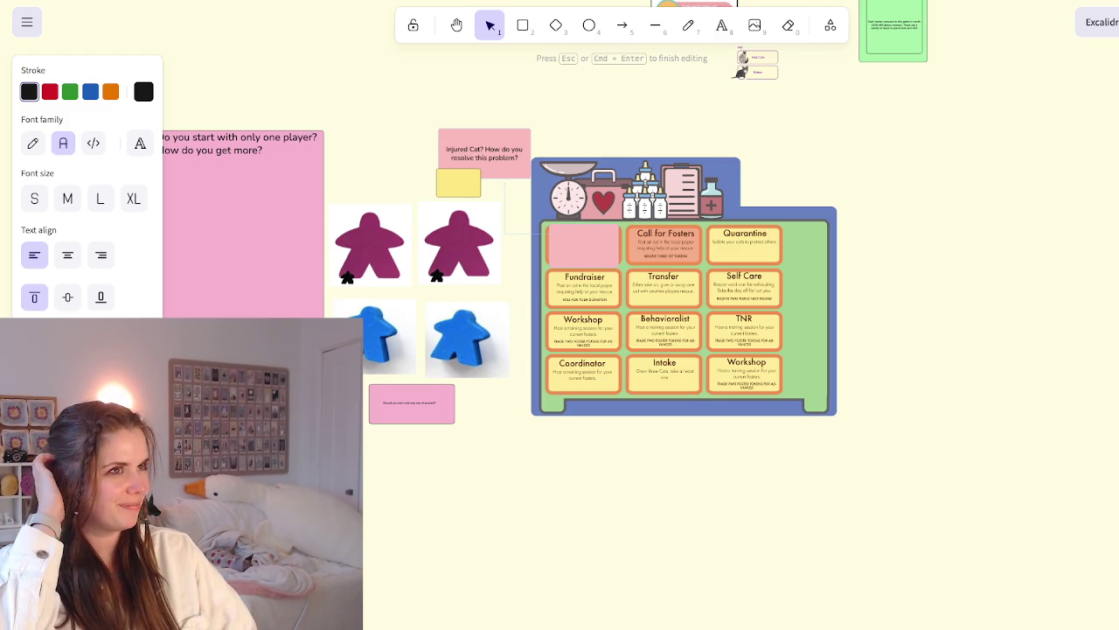
{"action": "scroll", "coordinate": [612, 280], "scroll_direction": "left", "scroll_amount": 2}
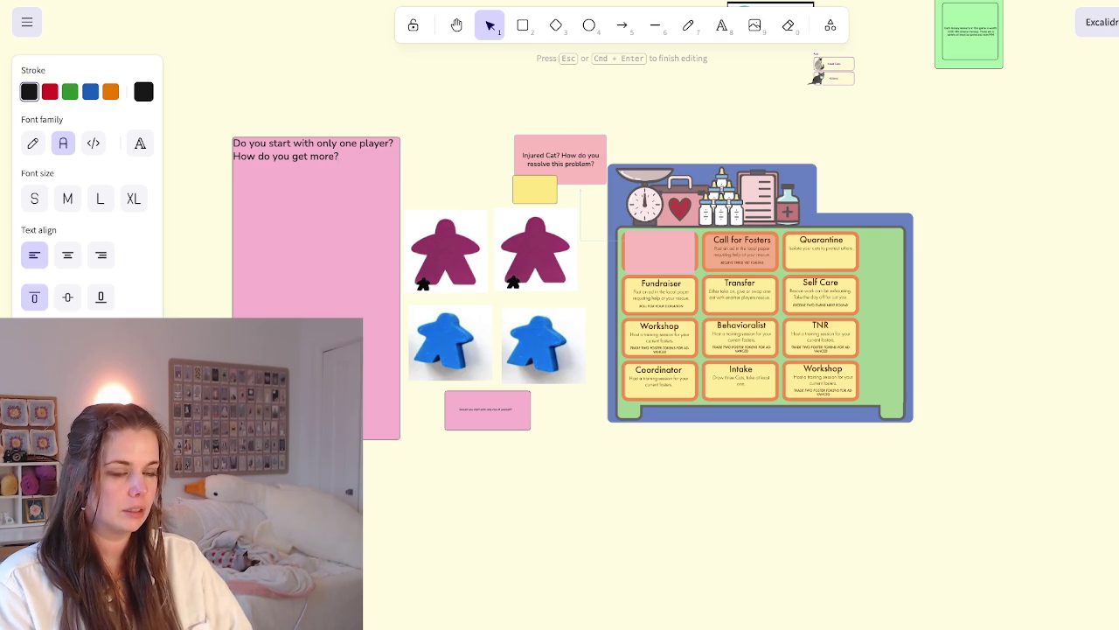
Draw a small pink box over the Call for Fosters card labelled 'Call'
{"action": "key", "text": "r"}
{"action": "mouse_move", "coordinate": [709, 234]}
{"action": "left_mouse_down"}
{"action": "mouse_move", "coordinate": [790, 272]}
{"action": "mouse_move", "coordinate": [741, 250]}
{"action": "left_mouse_up"}
{"action": "double_click", "coordinate": [742, 251]}
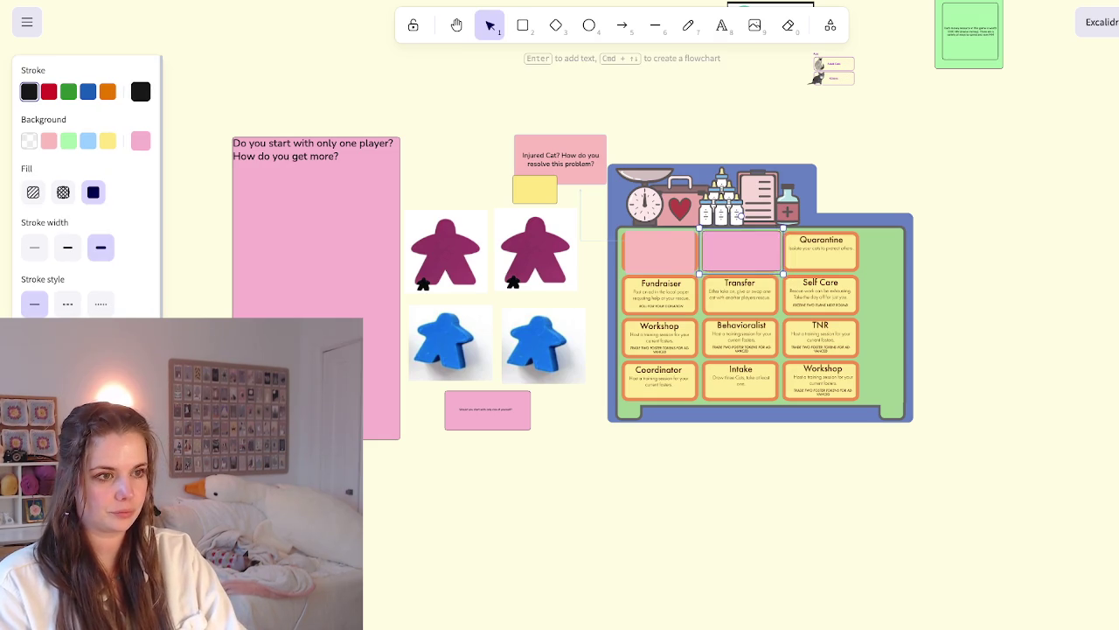
{"action": "type", "text": "Ca"}
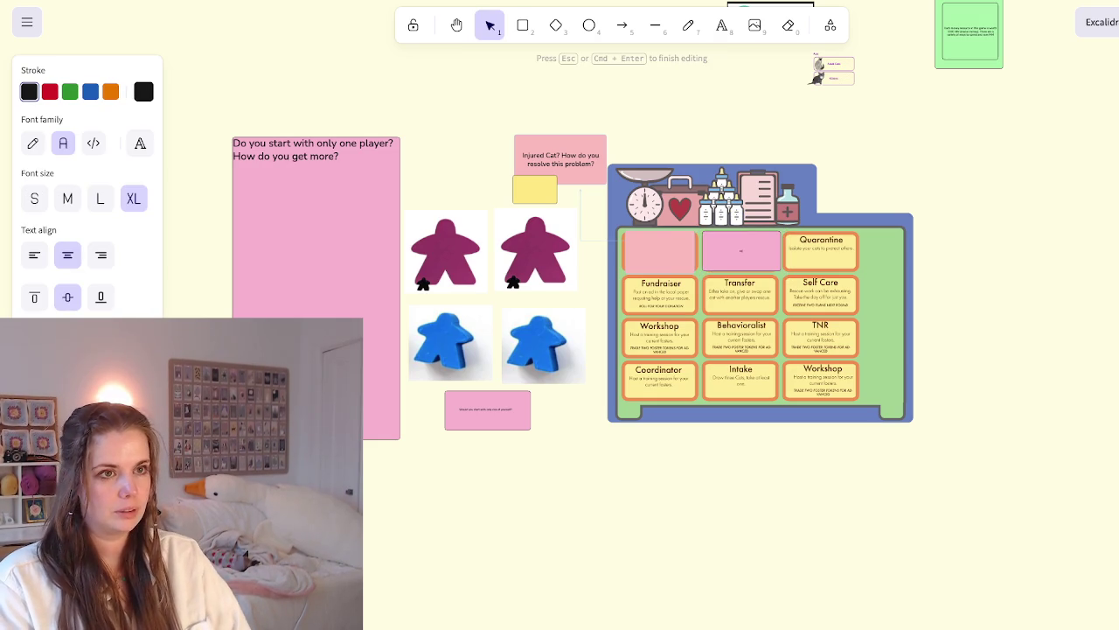
{"action": "type", "text": "ll"}
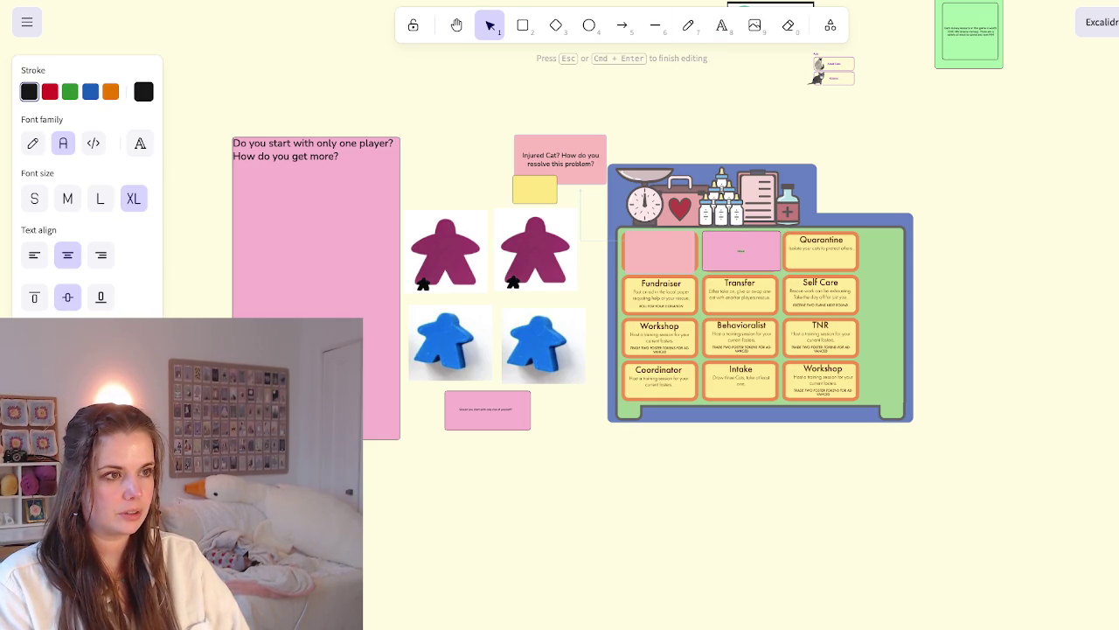
{"action": "key", "text": "Escape"}
Scale the notes, meeples and board to about half size and delete the stray pink rectangle
{"action": "left_click_drag", "start_coordinate": [1013, 90], "coordinate": [164, 478]}
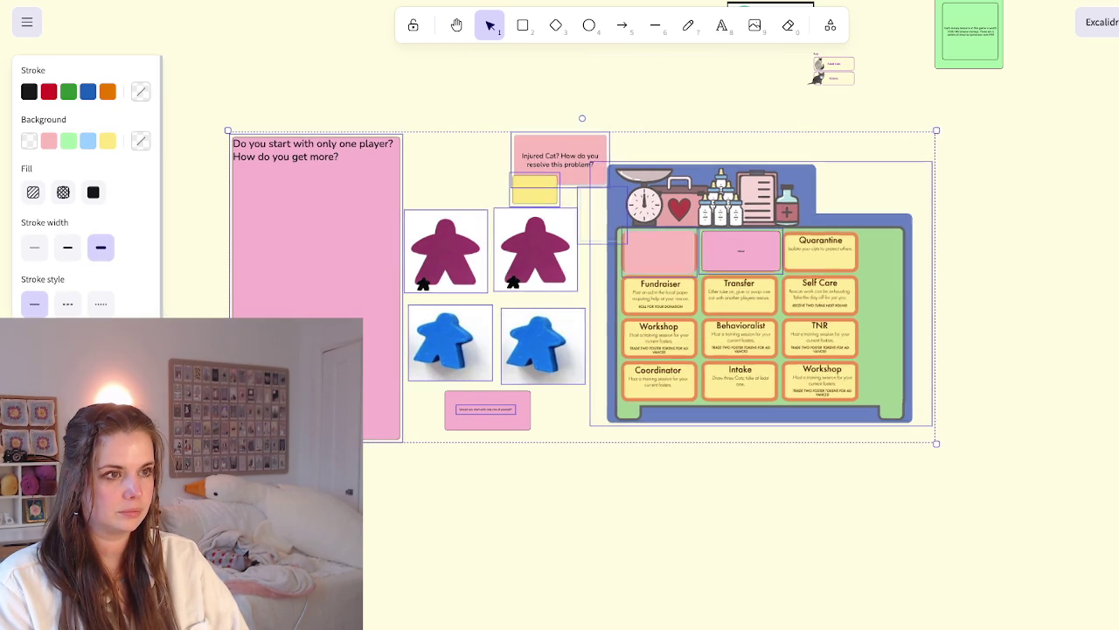
{"action": "left_click_drag", "start_coordinate": [936, 131], "coordinate": [574, 287]}
{"action": "key", "text": "Escape"}
{"action": "scroll", "coordinate": [649, 317], "scroll_direction": "left", "scroll_amount": 3}
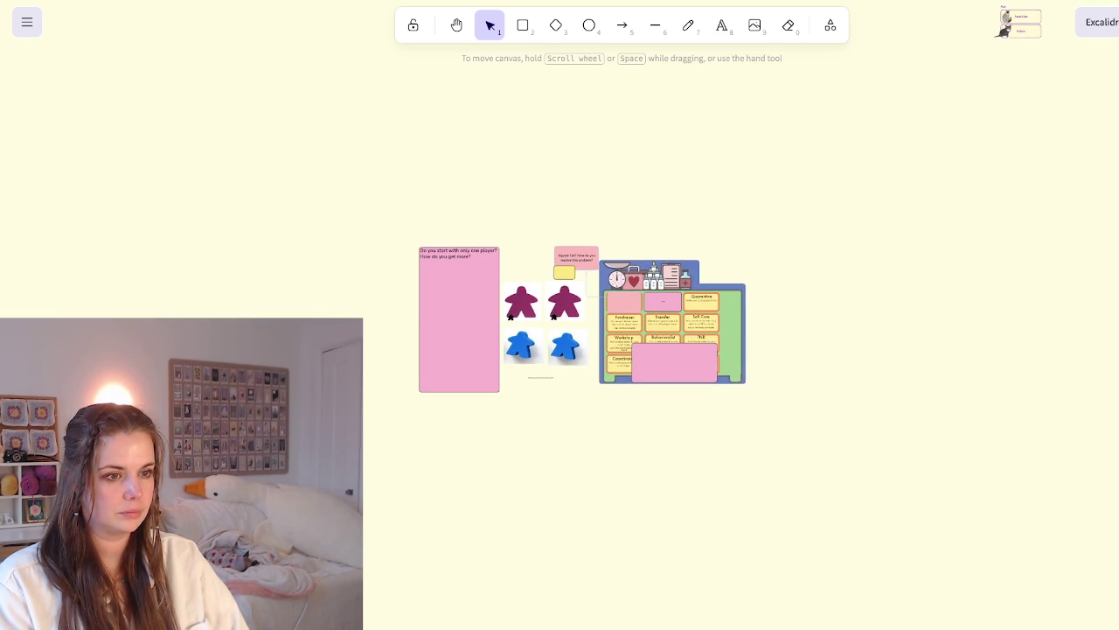
{"action": "left_click", "coordinate": [674, 363]}
{"action": "key", "text": "Delete"}
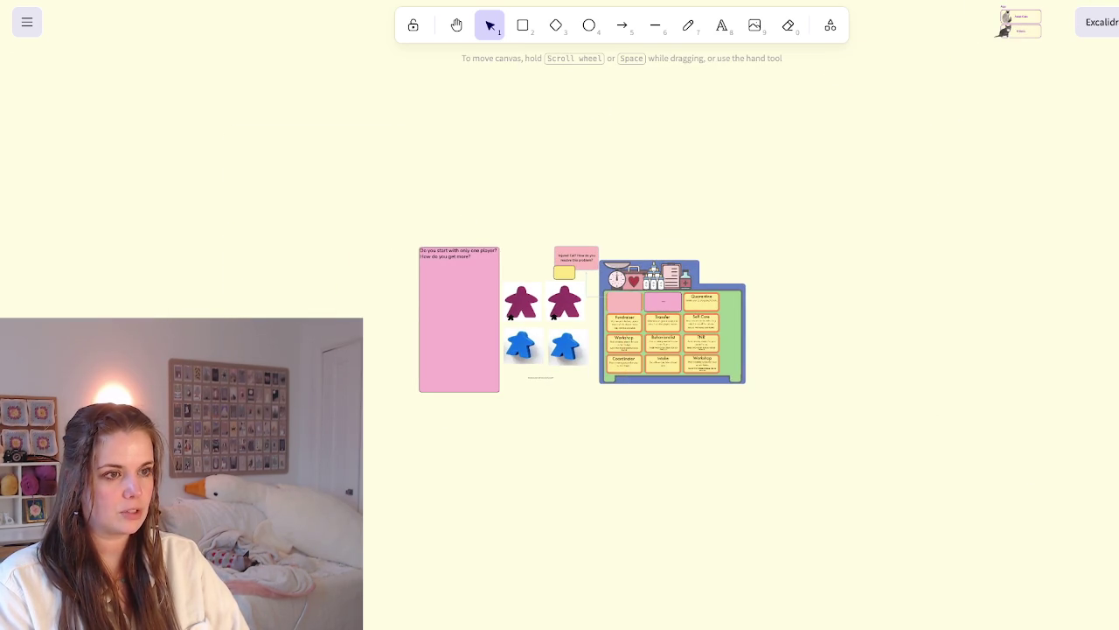
Shrink the group further, move it top-right, zoom to it, and delete the Call for Fosters cover
{"action": "left_click_drag", "start_coordinate": [879, 178], "coordinate": [389, 437]}
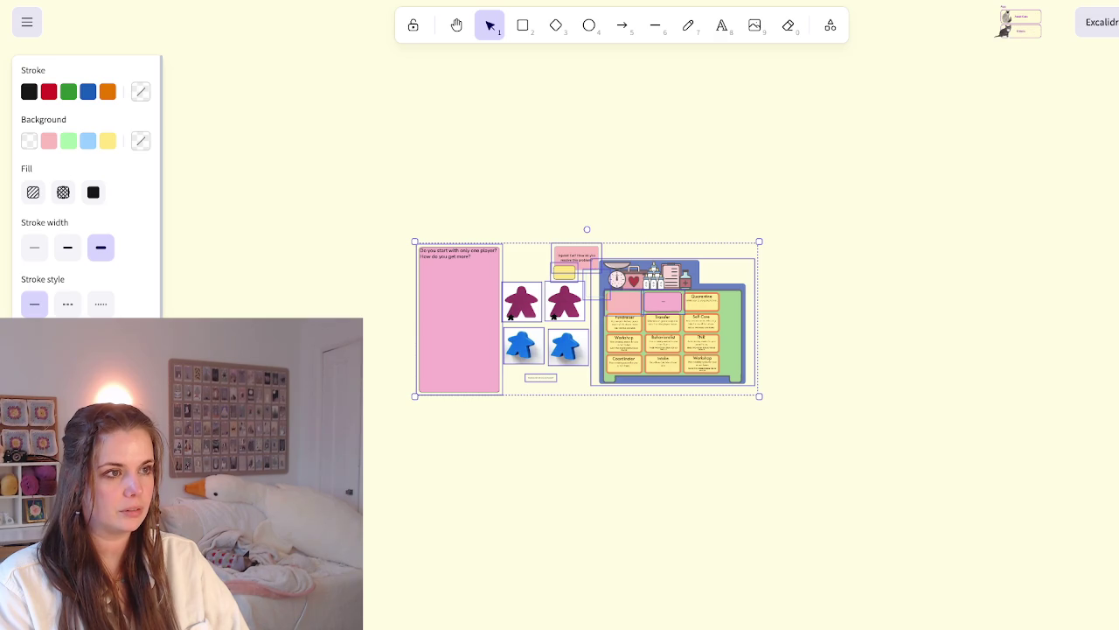
{"action": "left_click_drag", "start_coordinate": [414, 241], "coordinate": [517, 332]}
{"action": "left_click_drag", "start_coordinate": [586, 363], "coordinate": [1072, 131]}
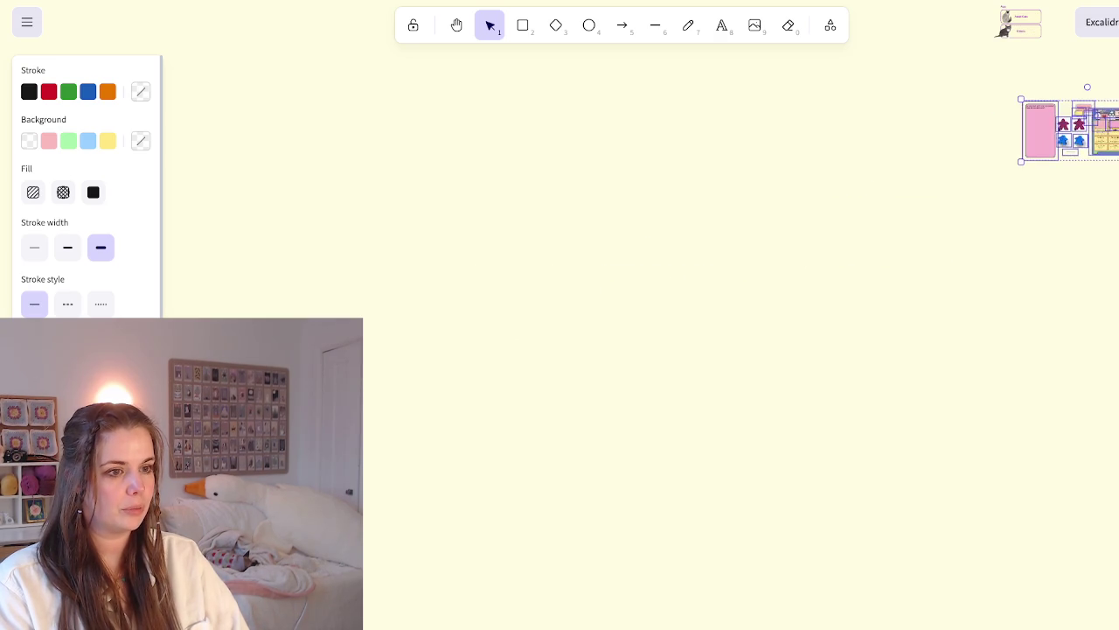
{"action": "scroll", "coordinate": [1071, 130], "scroll_direction": "up", "scroll_amount": 2}
{"action": "scroll", "coordinate": [1071, 131], "scroll_direction": "right", "scroll_amount": 4}
{"action": "key", "text": "shift+2"}
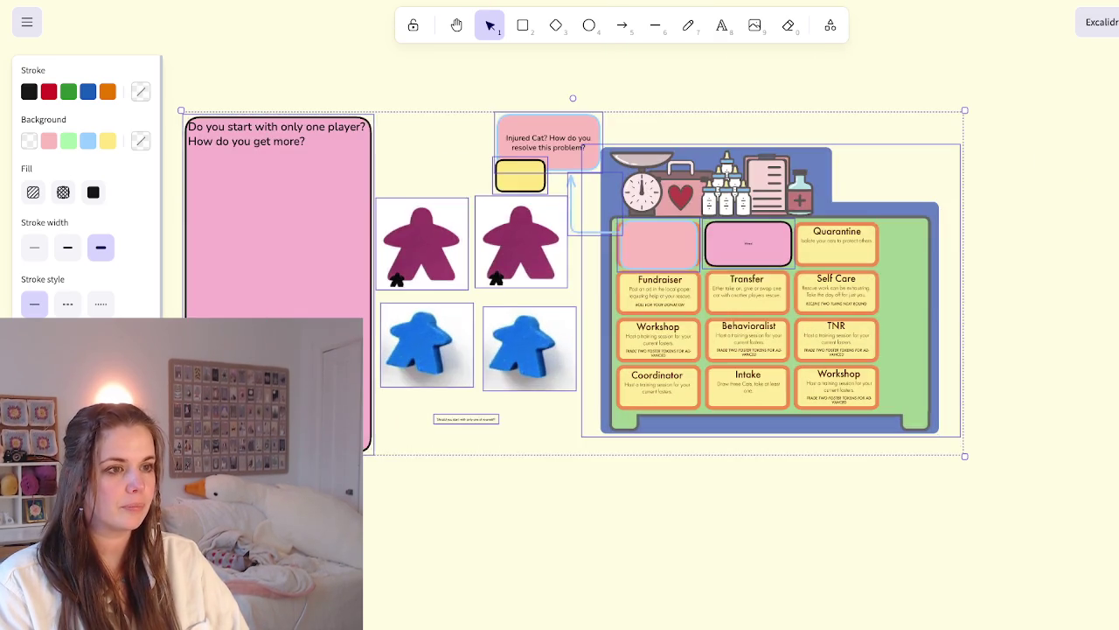
{"action": "key", "text": "Escape"}
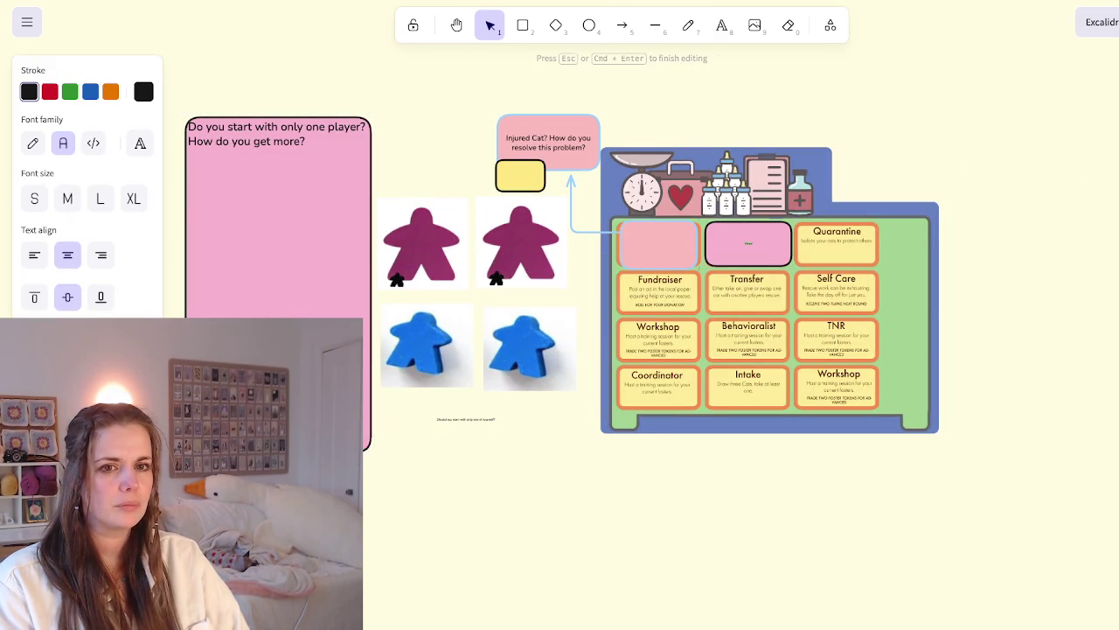
{"action": "key", "text": "Delete"}
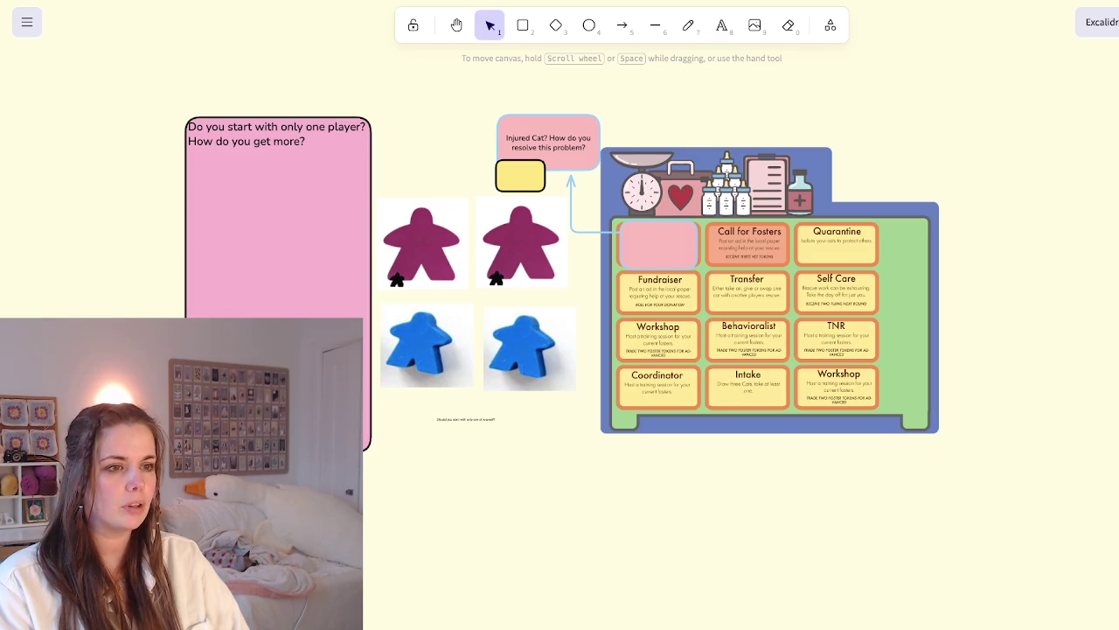
Draw a pink box over Call for Fosters reading 'Hired help? Additional Meeples?' in medium text
{"action": "key", "text": "r"}
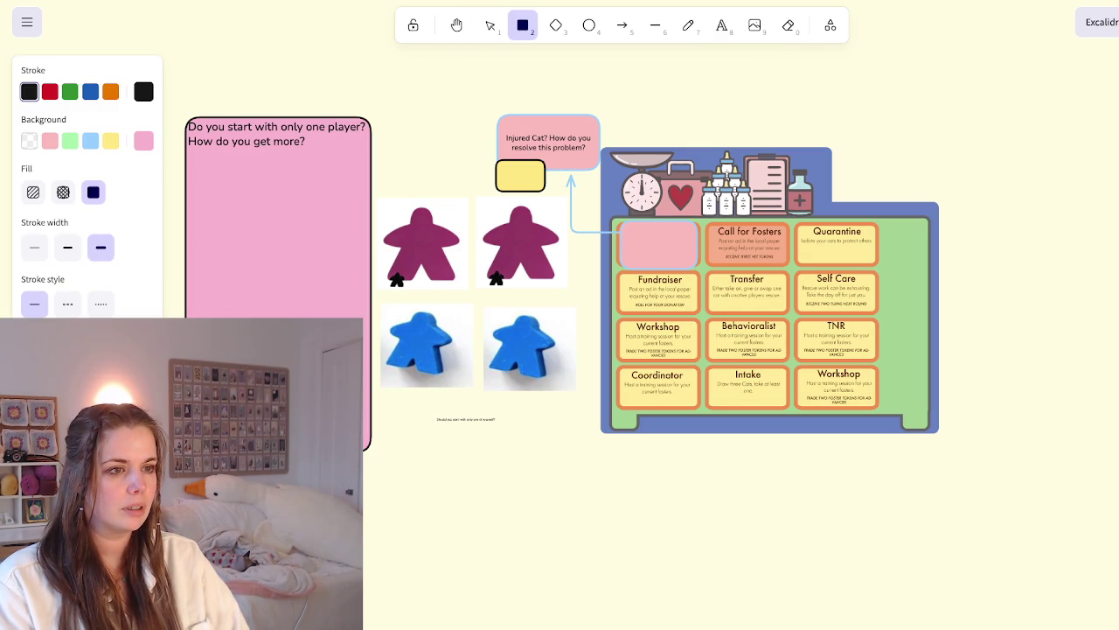
{"action": "left_click_drag", "start_coordinate": [708, 222], "coordinate": [795, 269]}
{"action": "key", "text": "Return"}
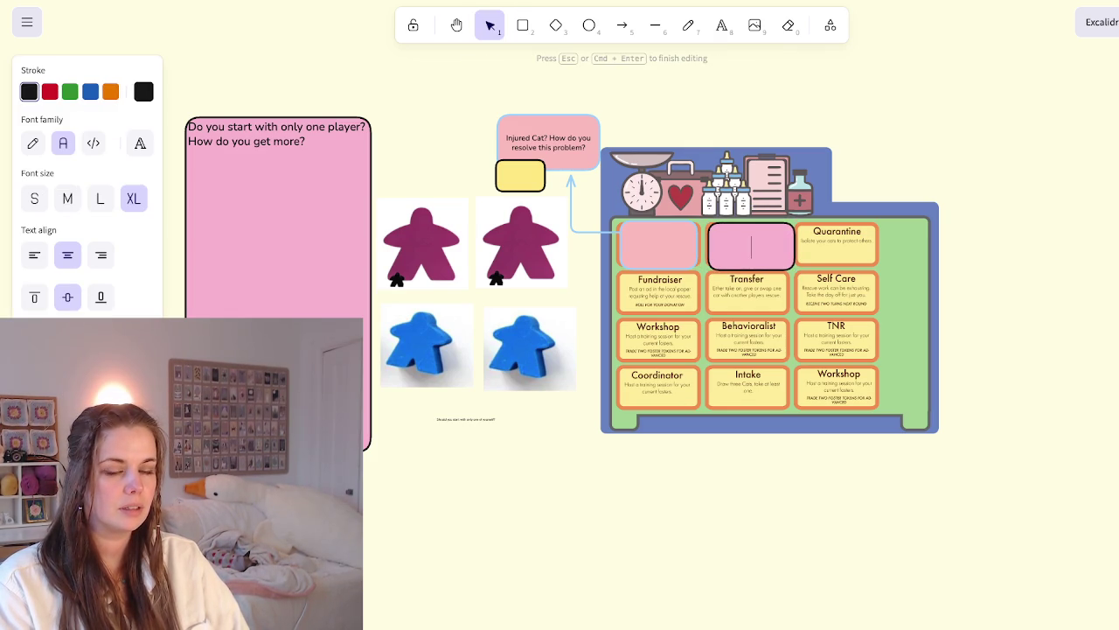
{"action": "left_click", "coordinate": [67, 198]}
{"action": "type", "text": "Hired help? Additional Meeplse"}
{"action": "key", "text": "BackSpace"}
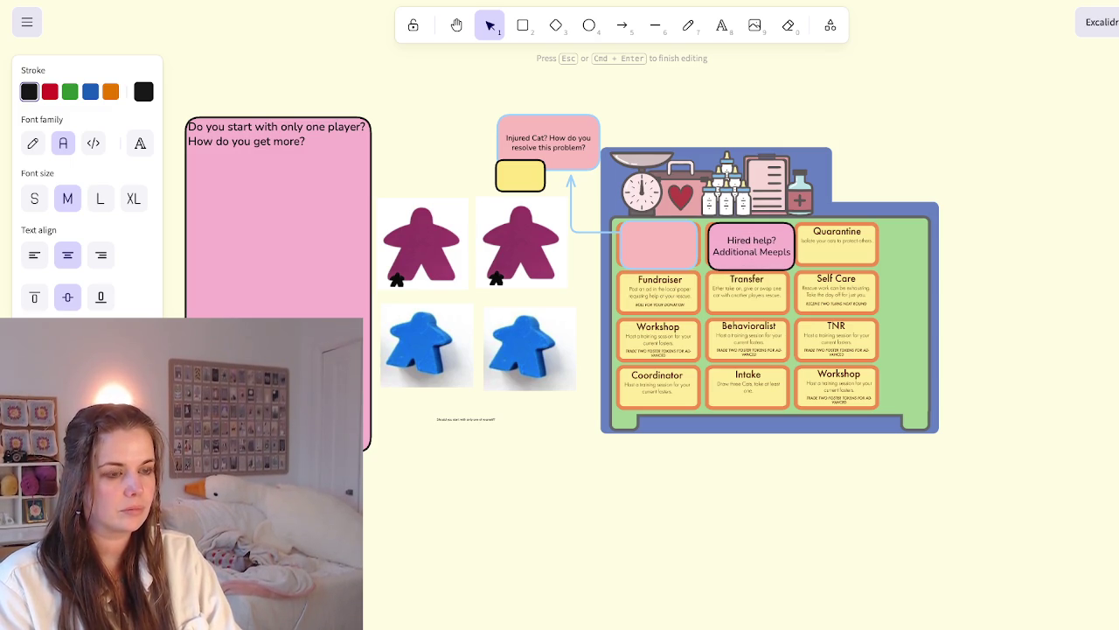
{"action": "key", "text": "BackSpace"}
{"action": "type", "text": "es?"}
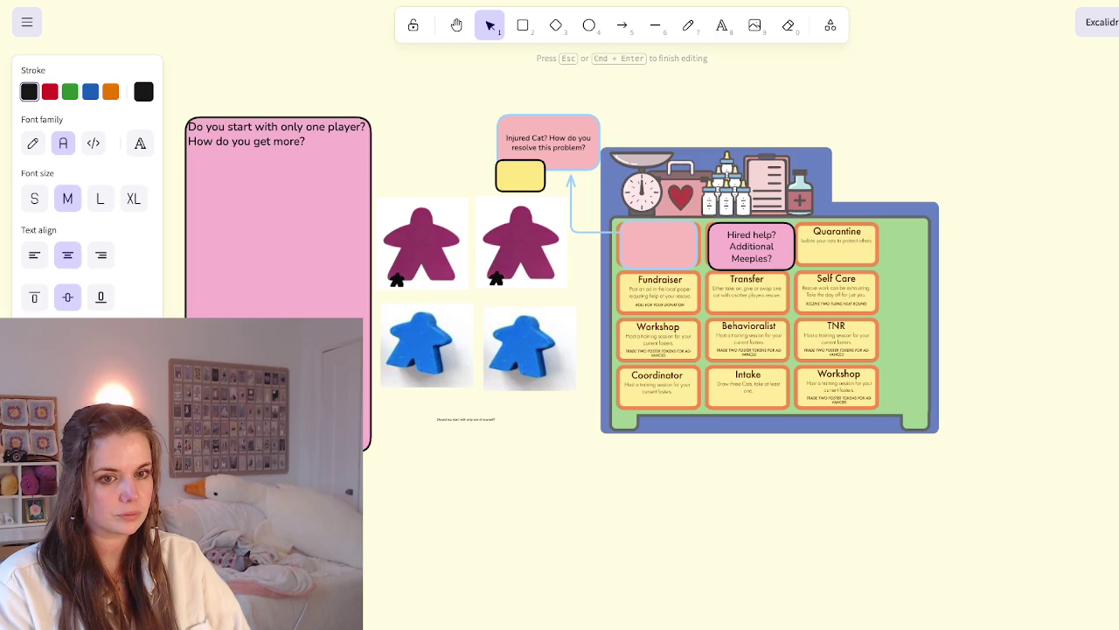
{"action": "key", "text": "Escape"}
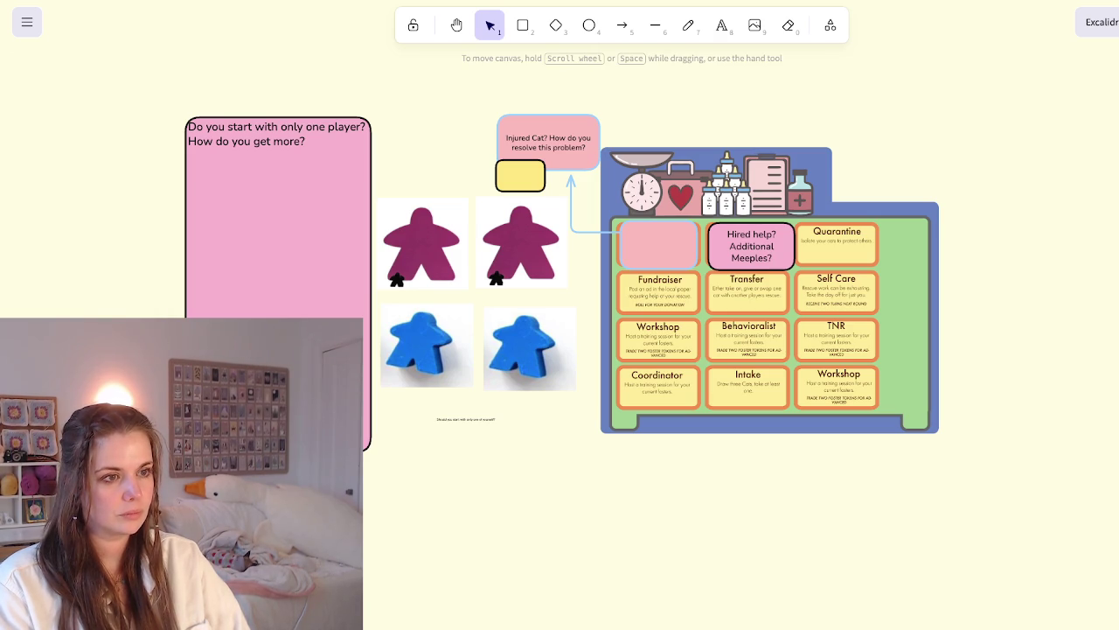
{"action": "key", "text": "Left"}
{"action": "key", "text": "Left"}
{"action": "key", "text": "Left"}
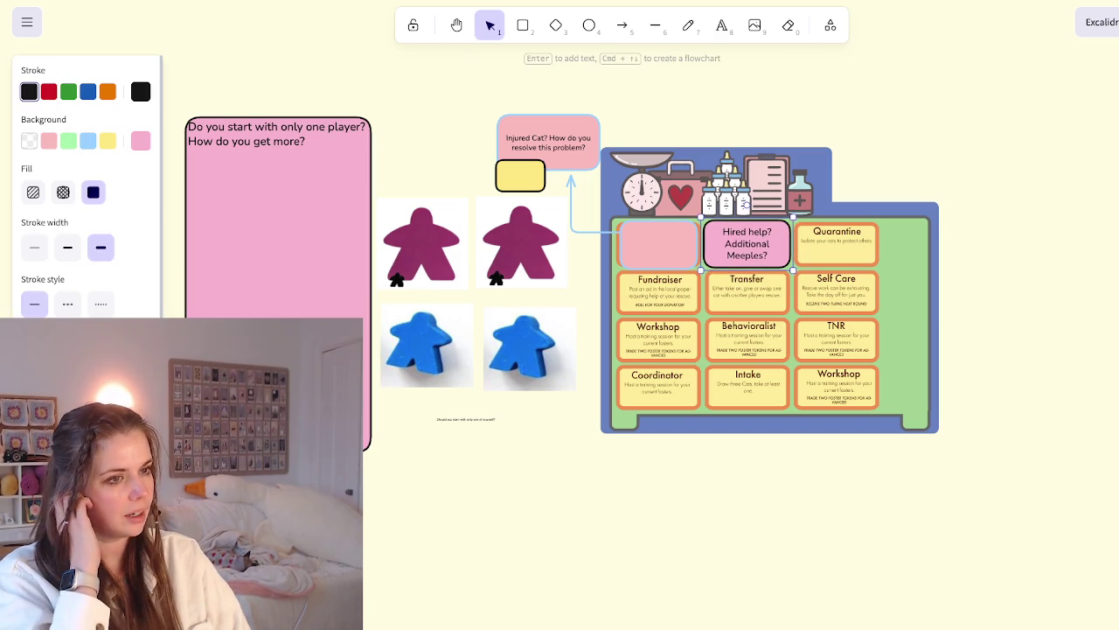
{"action": "key", "text": "Escape"}
{"action": "left_click", "coordinate": [746, 244]}
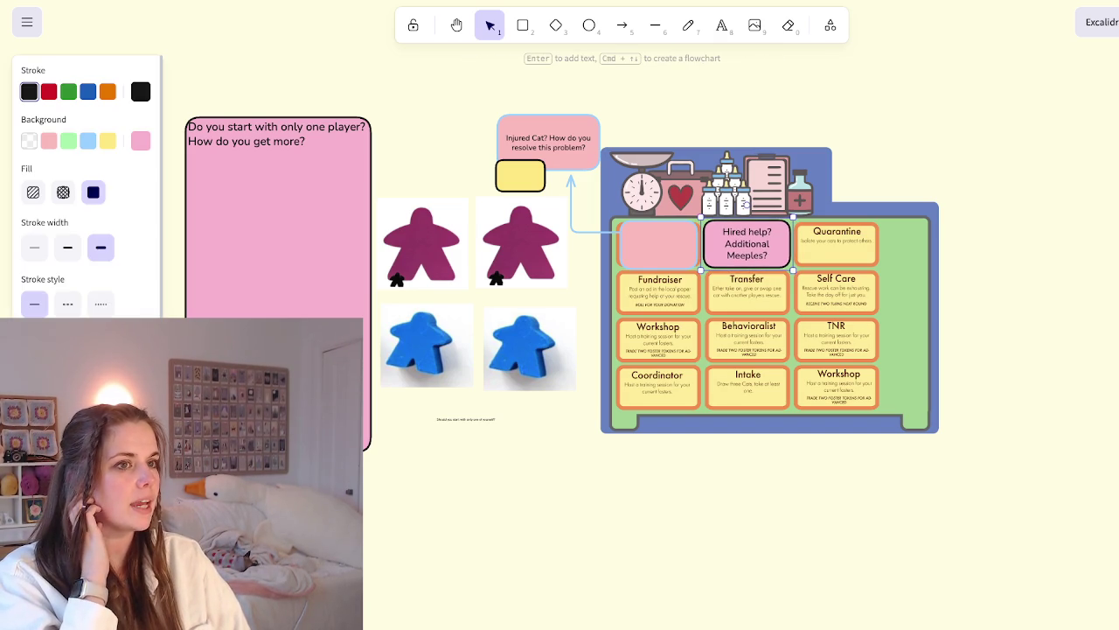
Draw an arrow up from the Hired help box and a pink note box above it
{"action": "key", "text": "a"}
{"action": "left_click_drag", "start_coordinate": [747, 243], "coordinate": [754, 80]}
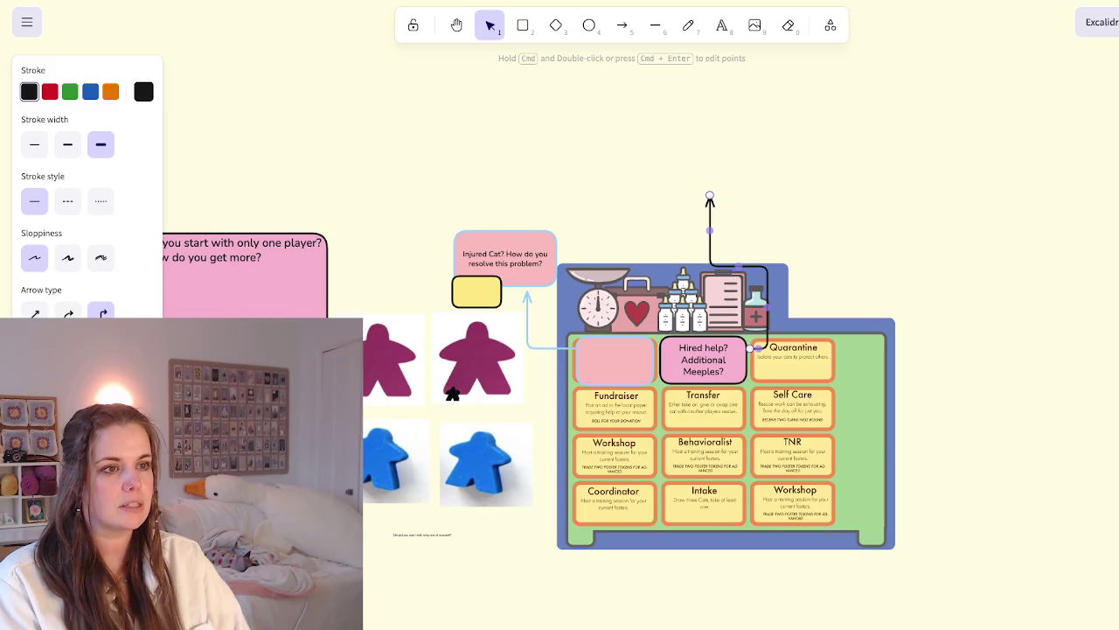
{"action": "key", "text": "r"}
{"action": "left_click_drag", "start_coordinate": [674, 90], "coordinate": [873, 185]}
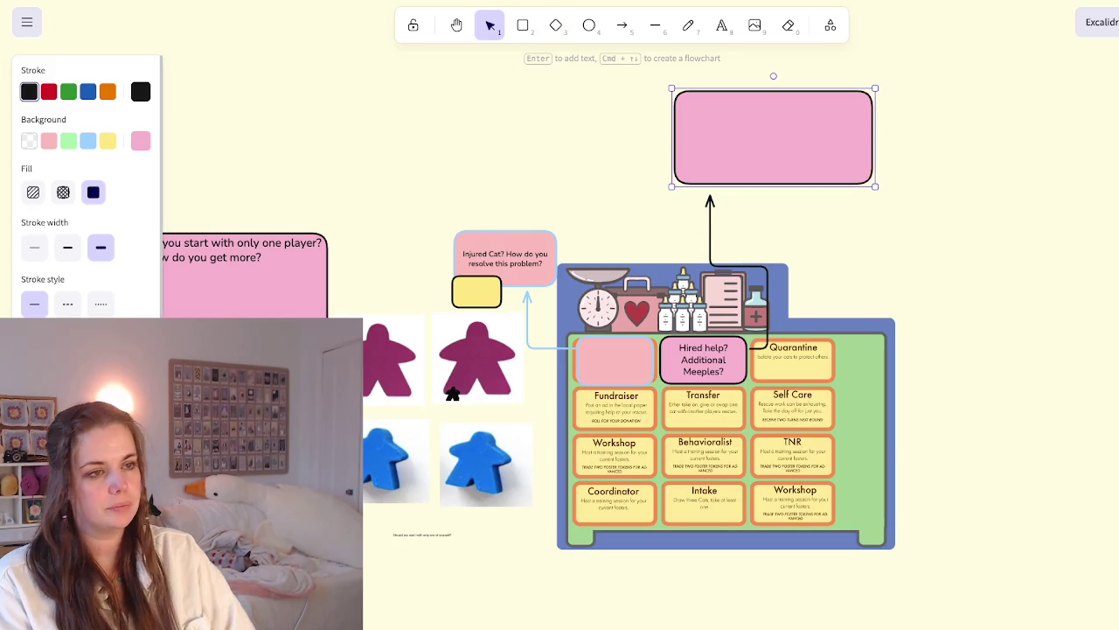
Replace that box with a blue-outlined pink note above the arrow, ready for text
{"action": "key", "text": "o"}
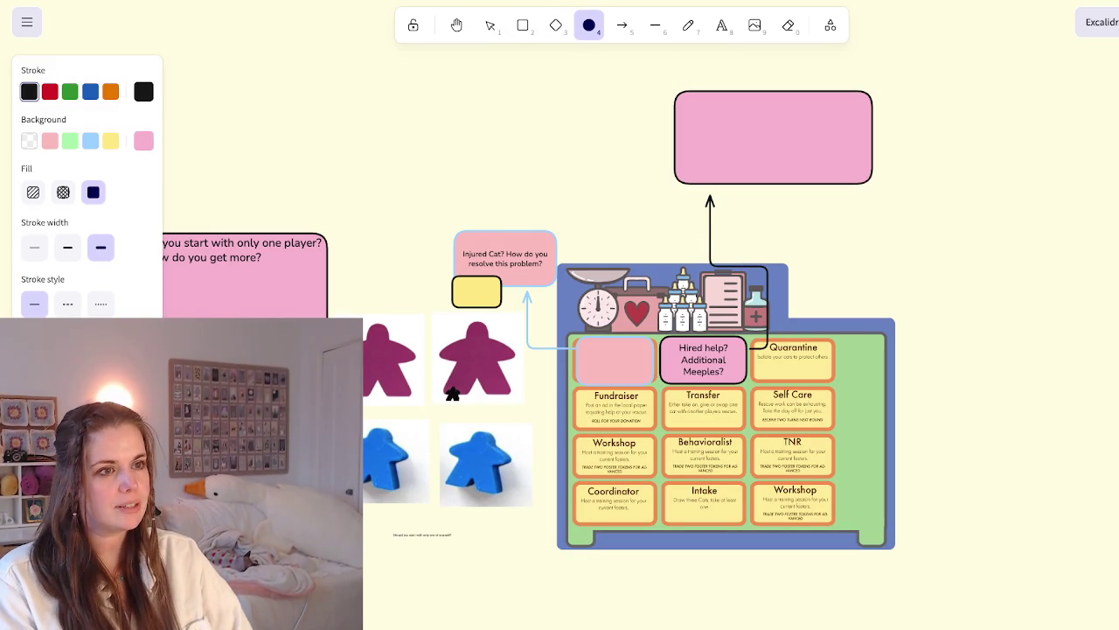
{"action": "key", "text": "1"}
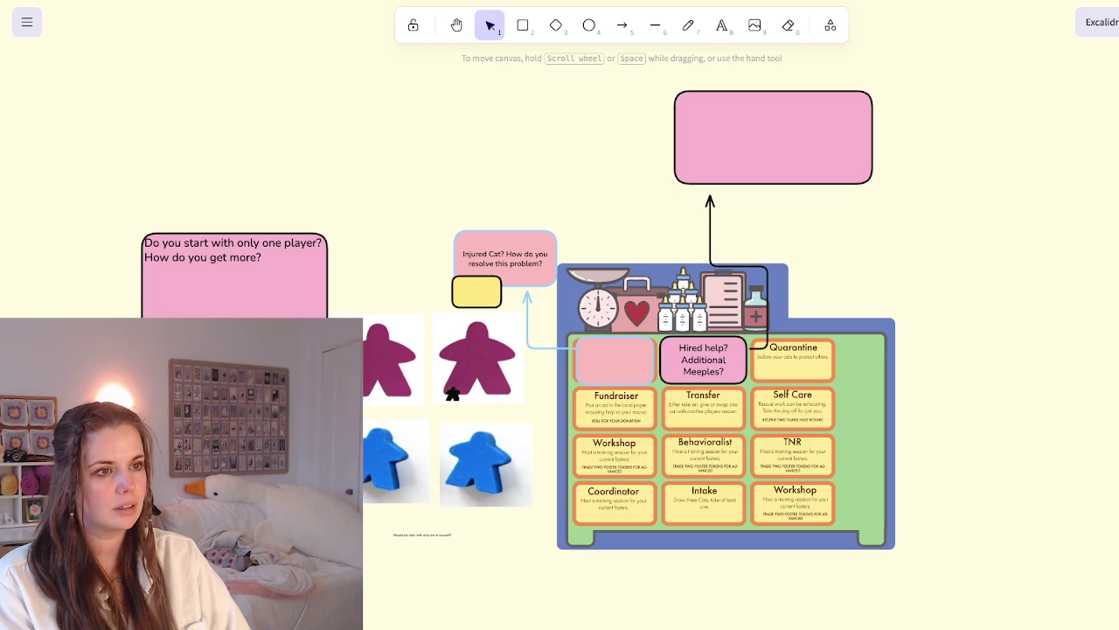
{"action": "key", "text": "3"}
{"action": "key", "text": "s"}
{"action": "key", "text": "f"}
{"action": "key", "text": "s"}
{"action": "key", "text": "Escape"}
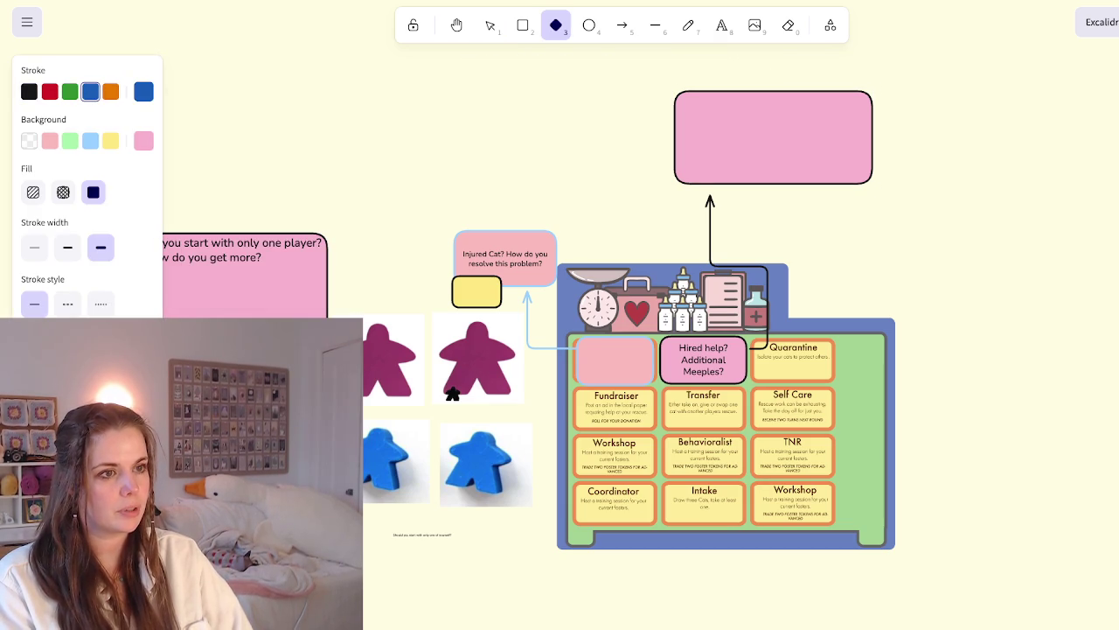
{"action": "key", "text": "ctrl+z"}
{"action": "key", "text": "ctrl+z"}
{"action": "key", "text": "ctrl+z"}
{"action": "key", "text": "ctrl+z"}
{"action": "key", "text": "2"}
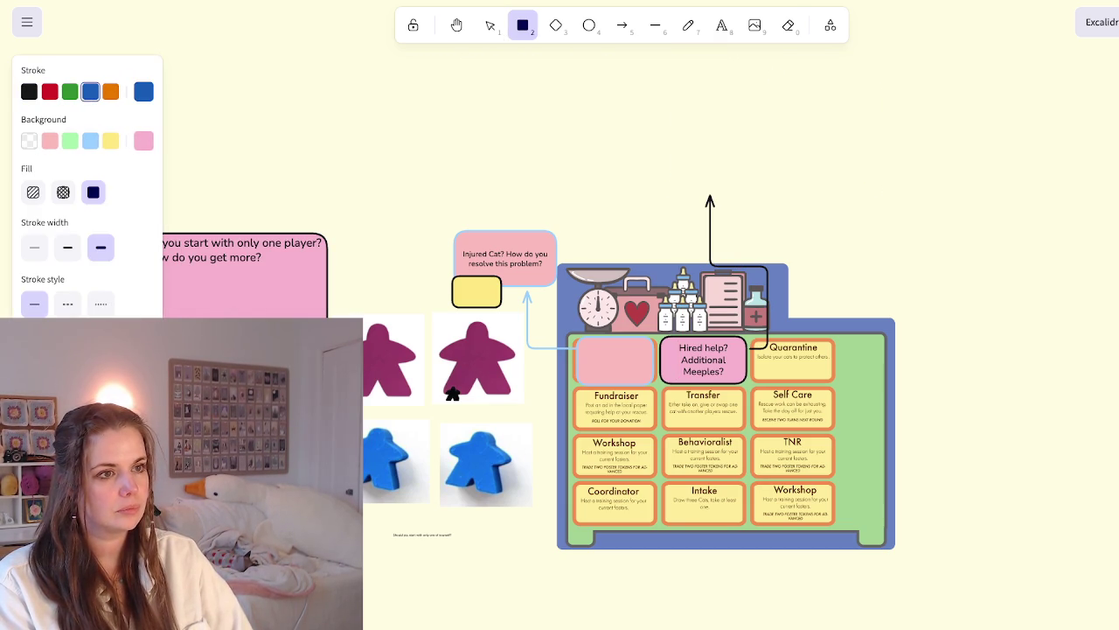
{"action": "left_click_drag", "start_coordinate": [618, 80], "coordinate": [885, 183]}
{"action": "key", "text": "Return"}
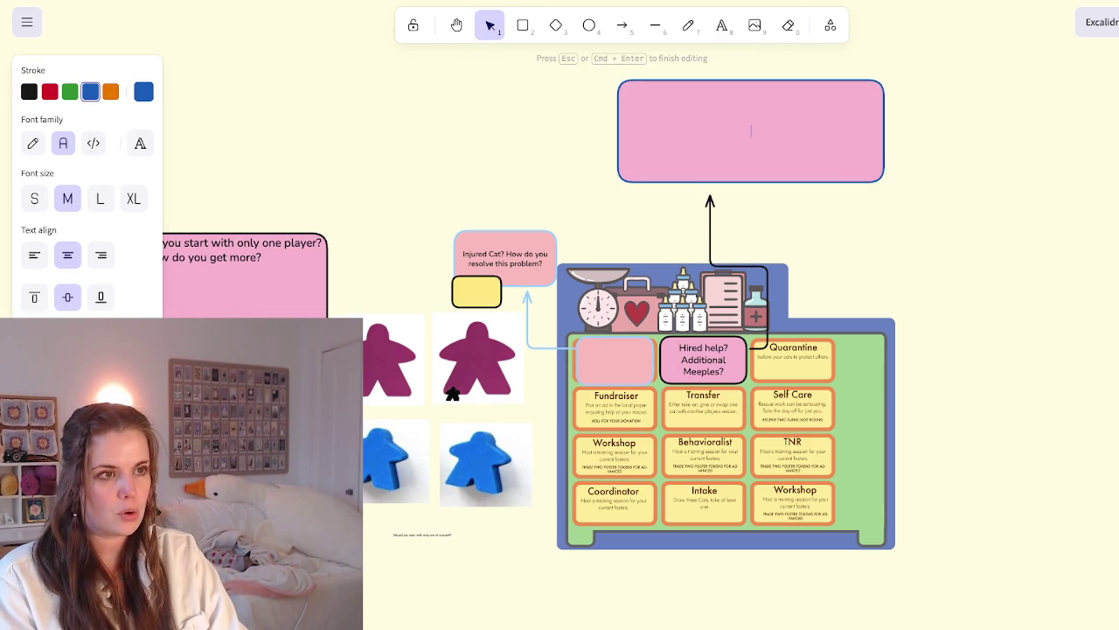
Type 'Do meeples cost money?', 'Do you have to maintain them?' and 'Can they go away?' on separate lines
{"action": "type", "text": "How"}
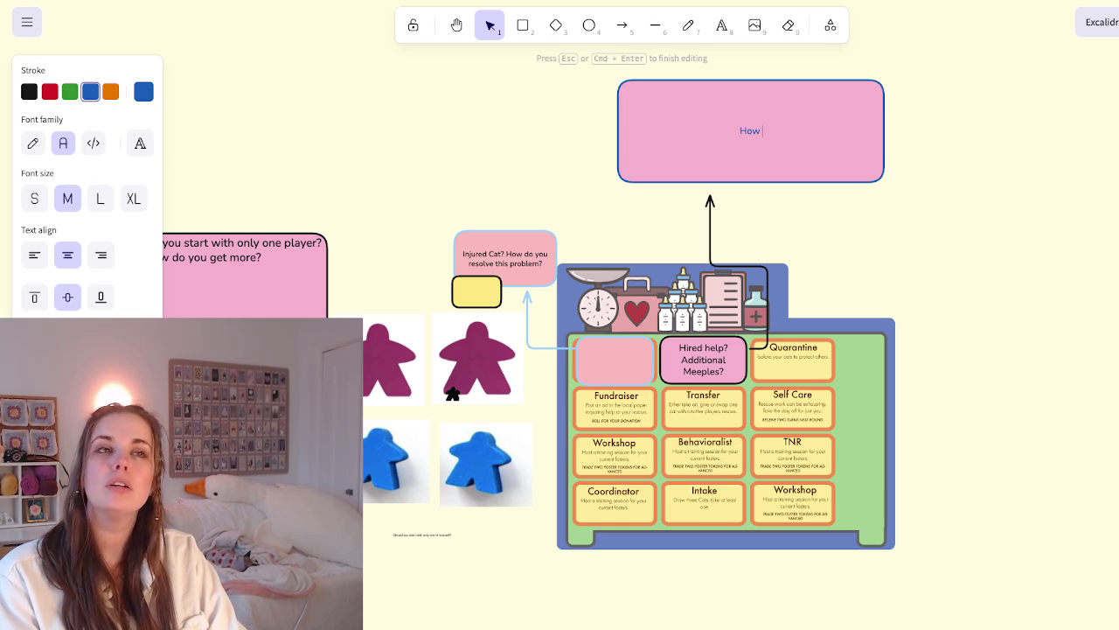
{"action": "key", "text": "BackSpace"}
{"action": "key", "text": "BackSpace"}
{"action": "key", "text": "BackSpace"}
{"action": "type", "text": "Do meeples cost money?"}
{"action": "key", "text": "Return"}
{"action": "type", "text": "Do you have to maintain them?"}
{"action": "key", "text": "Return"}
{"action": "type", "text": "Can they go away?"}
{"action": "key", "text": "Return"}
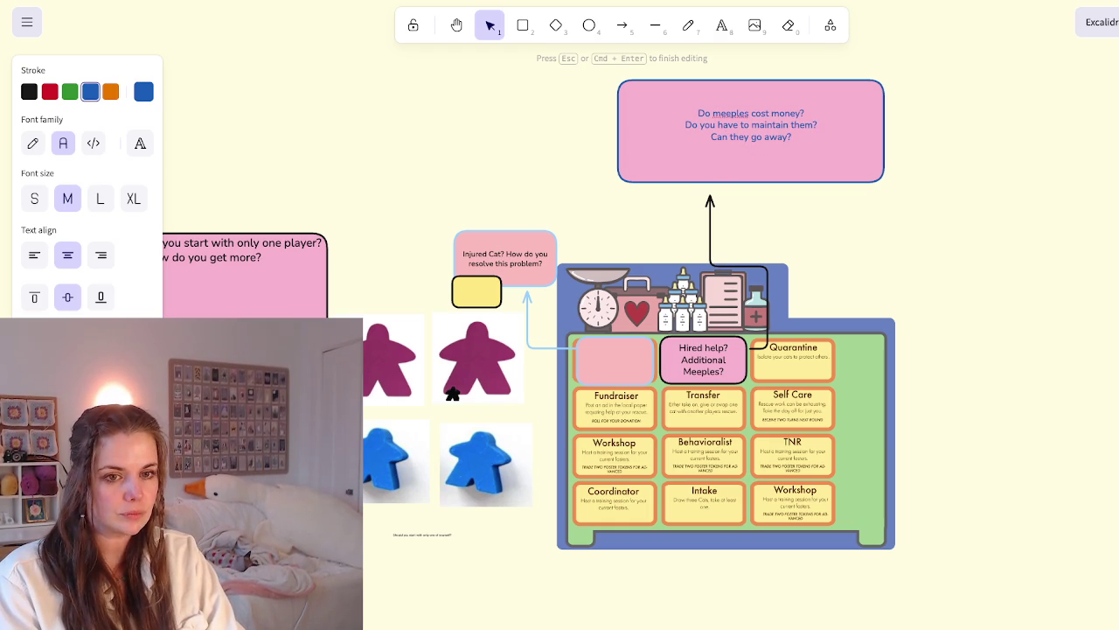
{"action": "key", "text": "Escape"}
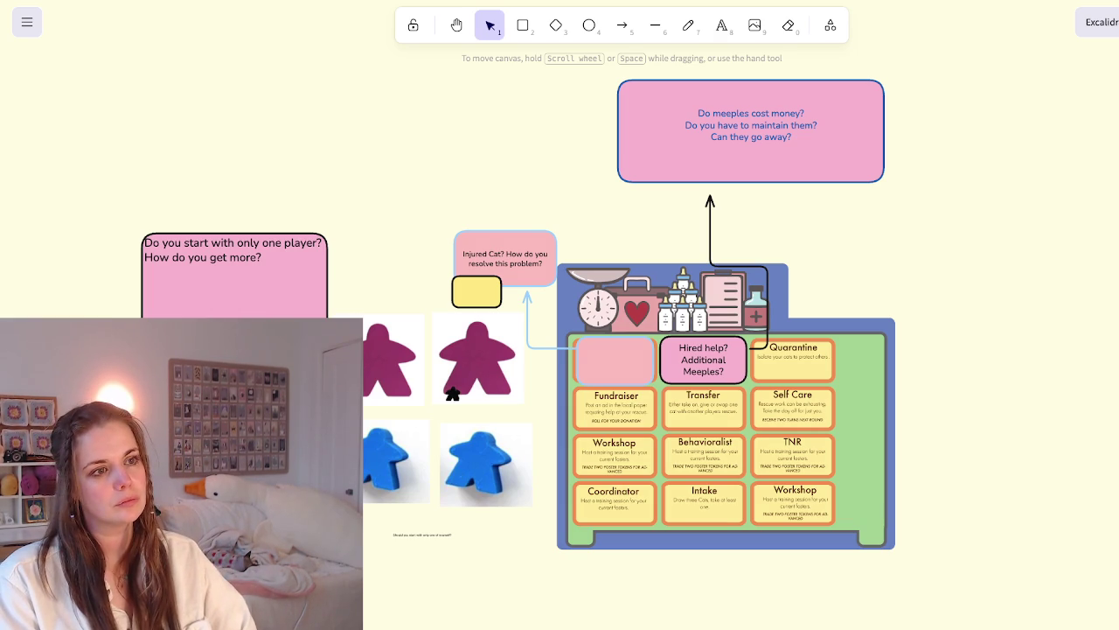
Add a fourth line: 'How many meeples can you have?'
{"action": "double_click", "coordinate": [452, 393]}
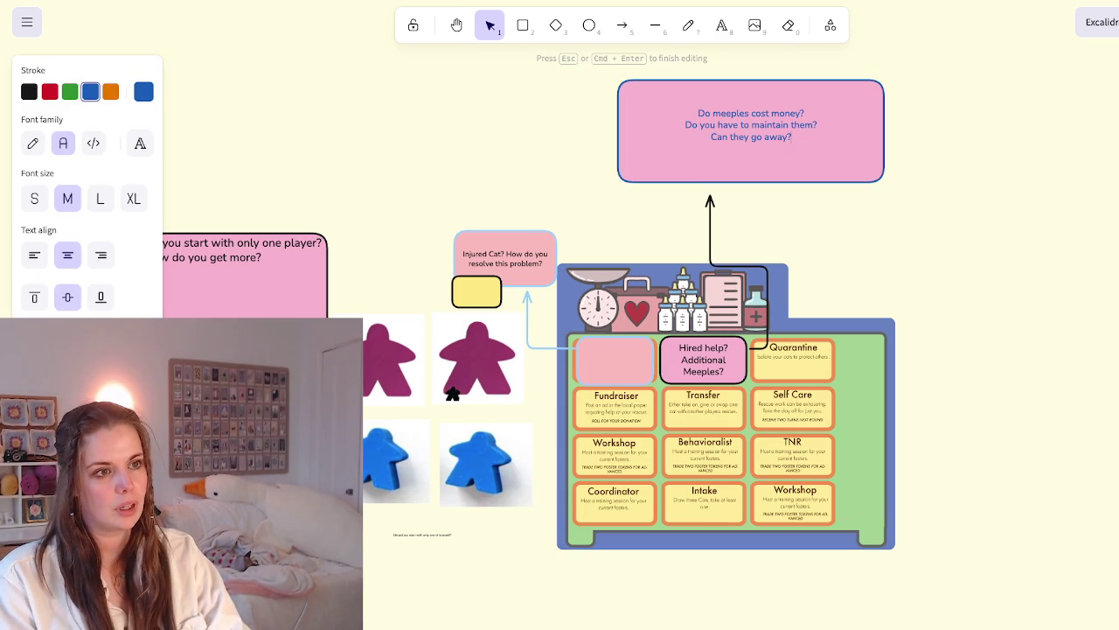
{"action": "key", "text": "Return"}
{"action": "type", "text": "How many meeples can you have?"}
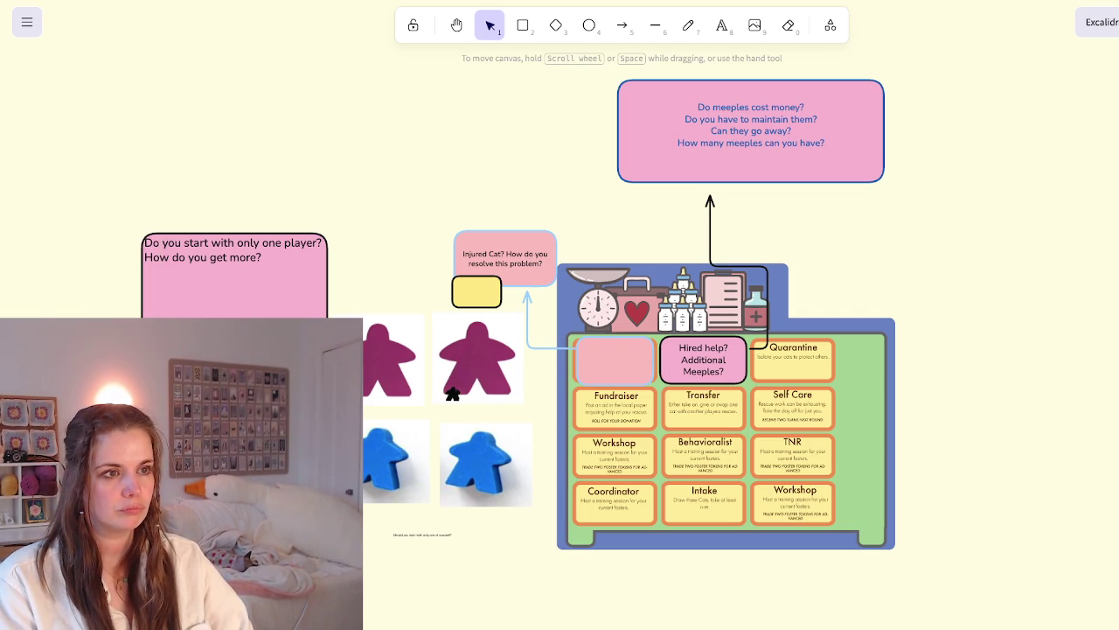
{"action": "key", "text": "Escape"}
Drag the questions note's corner inward so the four-question text scales down
{"action": "left_click_drag", "start_coordinate": [886, 77], "coordinate": [801, 111]}
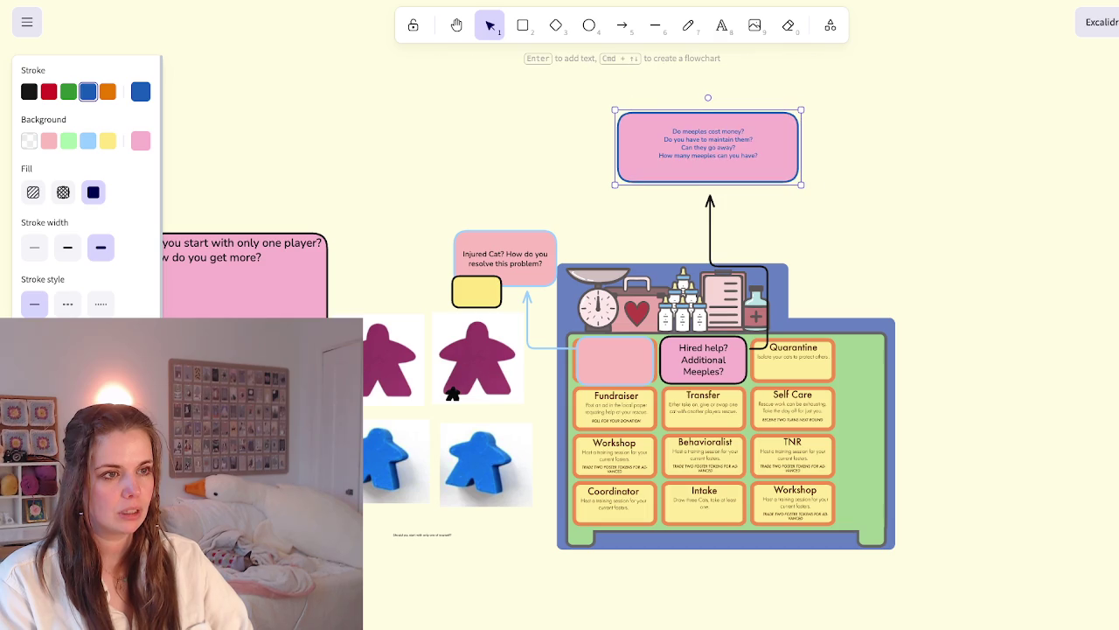
{"action": "scroll", "coordinate": [664, 367], "scroll_direction": "up", "scroll_amount": 2}
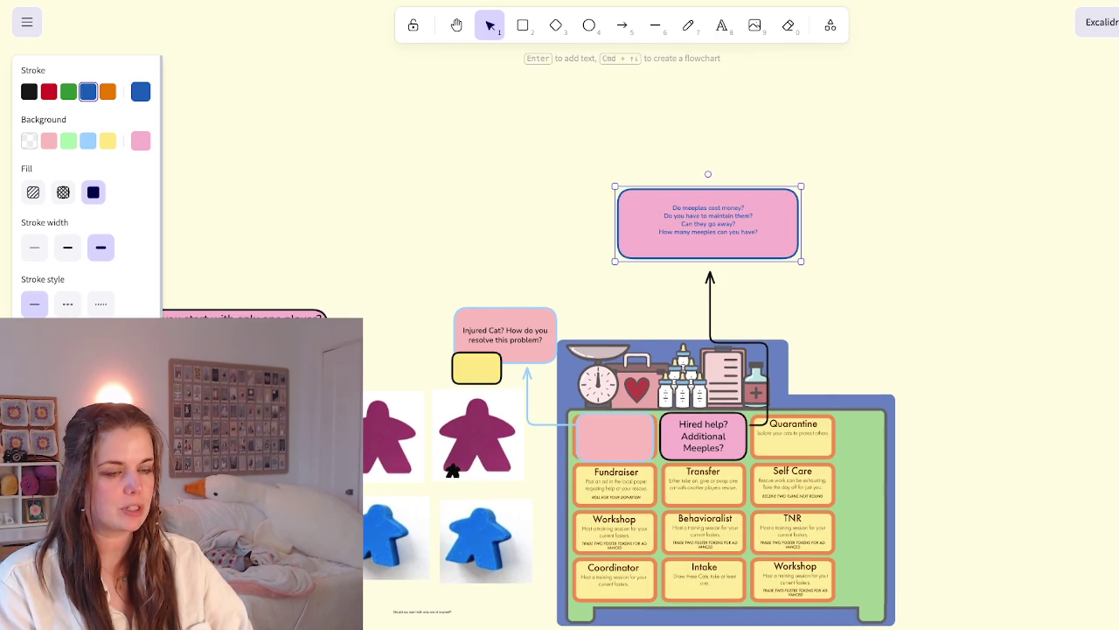
{"action": "key", "text": "Escape"}
{"action": "scroll", "coordinate": [709, 490], "scroll_direction": "up", "scroll_amount": 2, "text": "ctrl"}
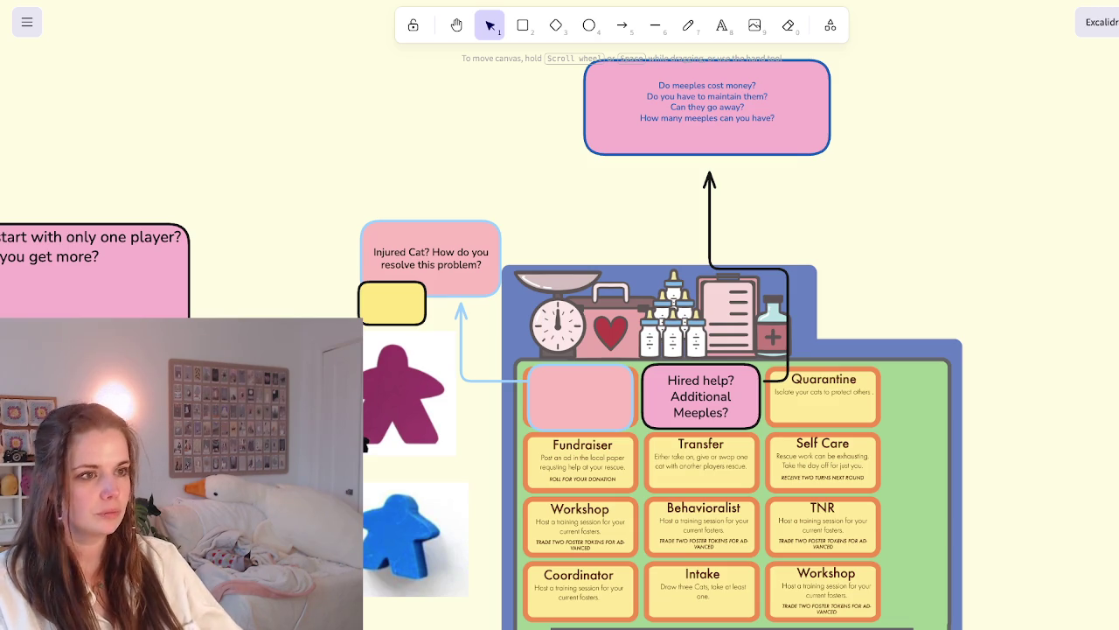
{"action": "left_click", "coordinate": [706, 106]}
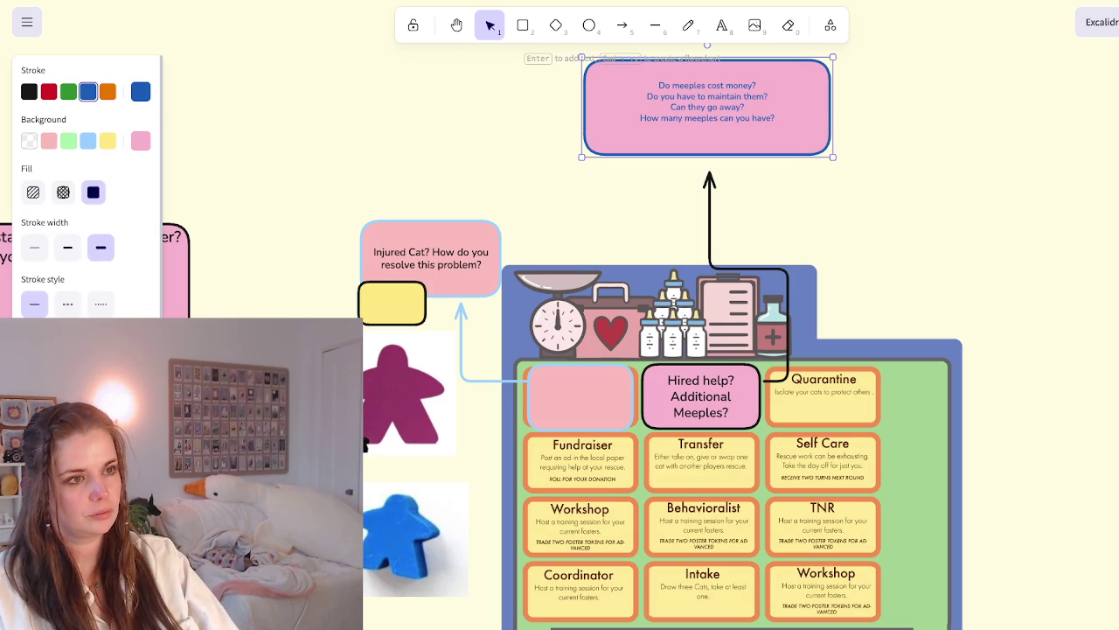
Append 'First Meep Free?' and 'Slowly increase the cost to aquire more of you's.' under the questions
{"action": "key", "text": "Return"}
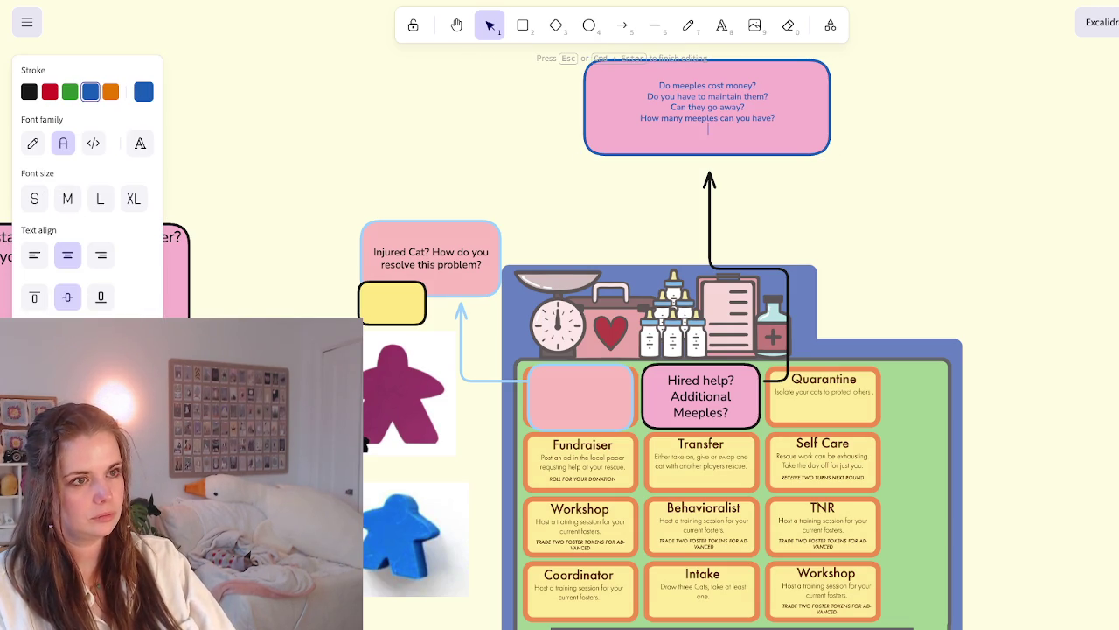
{"action": "key", "text": "Return"}
{"action": "key", "text": "Return"}
{"action": "key", "text": "Return"}
{"action": "key", "text": "Return"}
{"action": "key", "text": "Return"}
{"action": "key", "text": "Return"}
{"action": "key", "text": "Return"}
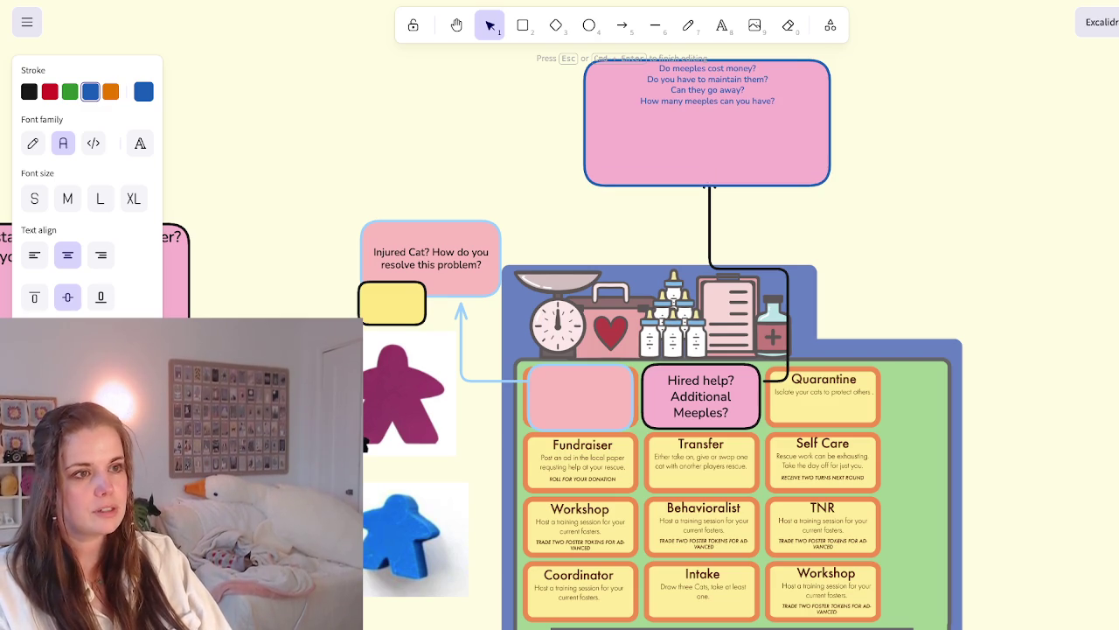
{"action": "key", "text": "BackSpace"}
{"action": "key", "text": "BackSpace"}
{"action": "type", "text": "First M"}
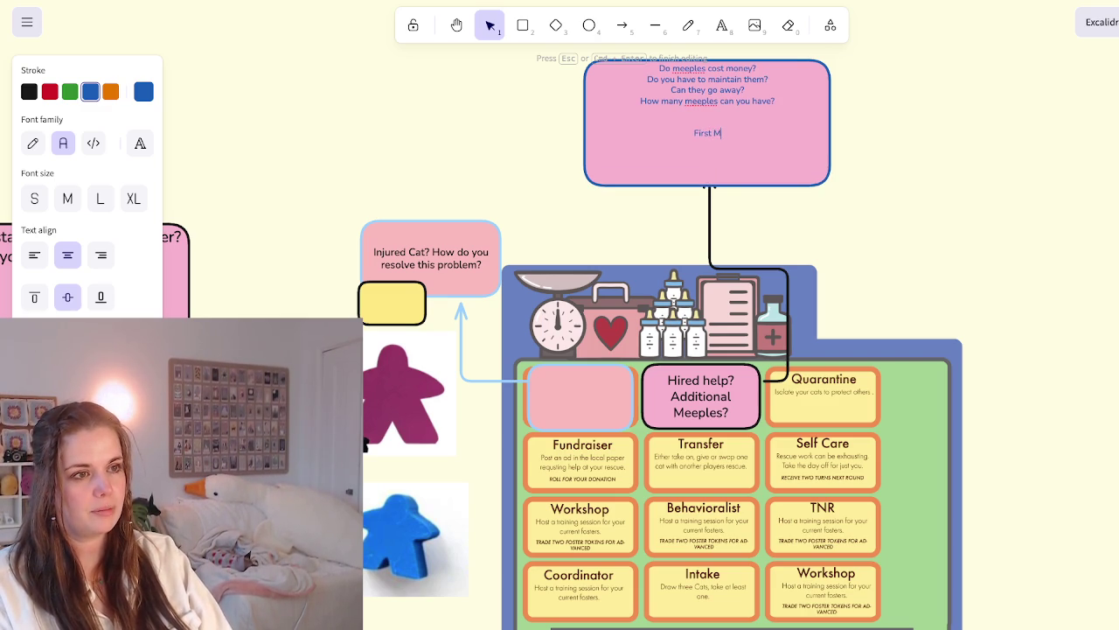
{"action": "type", "text": "eep Free?"}
{"action": "key", "text": "Return"}
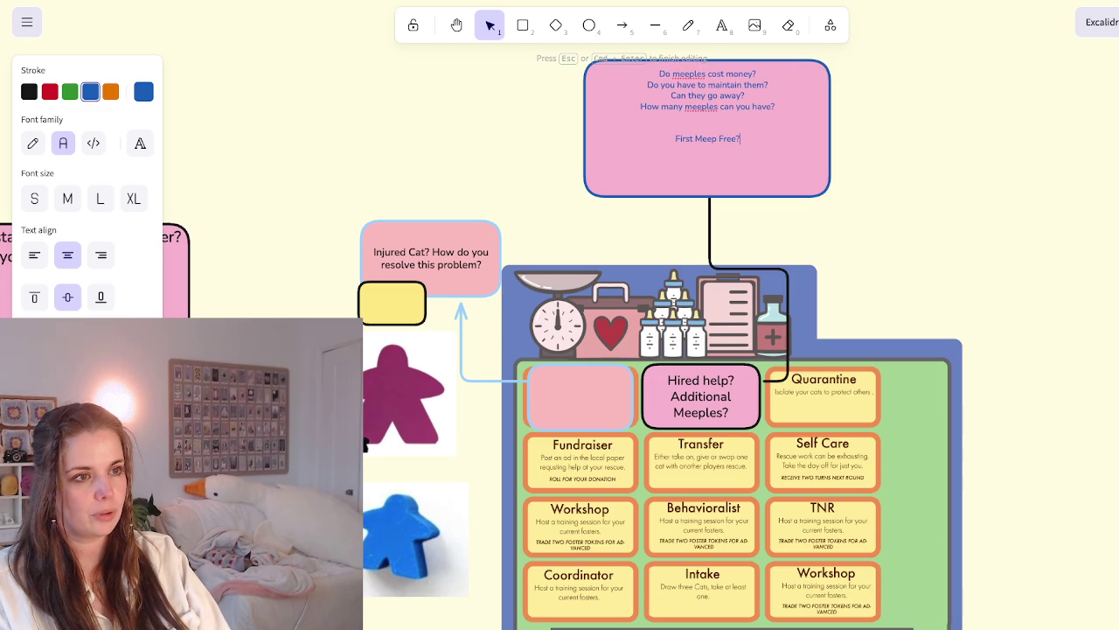
{"action": "type", "text": "Slowly increase the cost"}
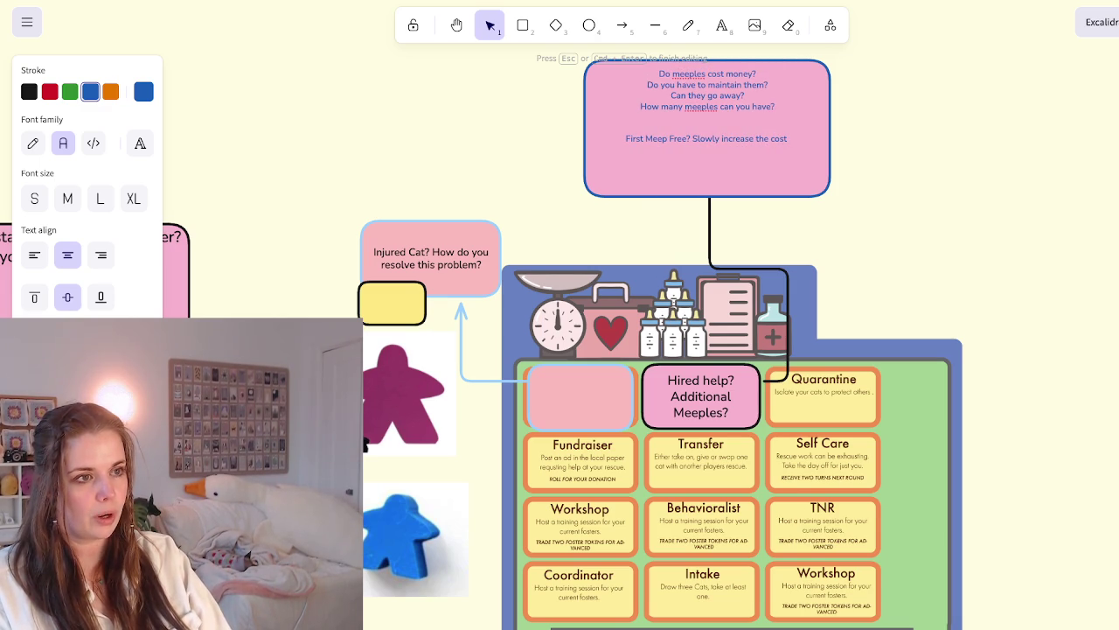
{"action": "type", "text": " to aquire more of you's."}
{"action": "key", "text": "Escape"}
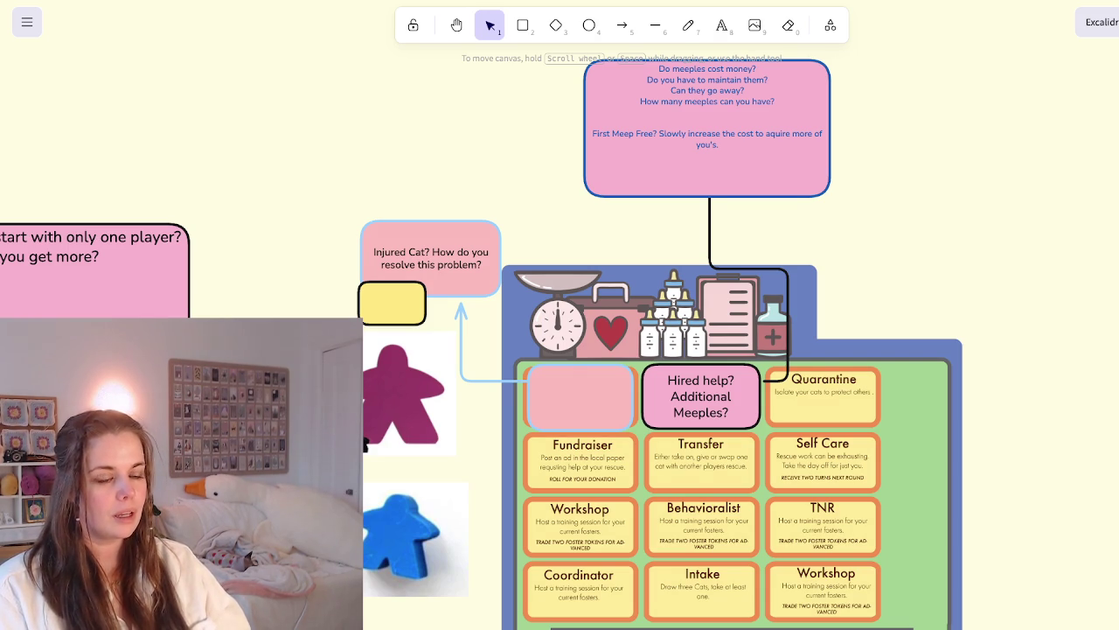
{"action": "scroll", "coordinate": [653, 355], "scroll_direction": "up", "scroll_amount": 1}
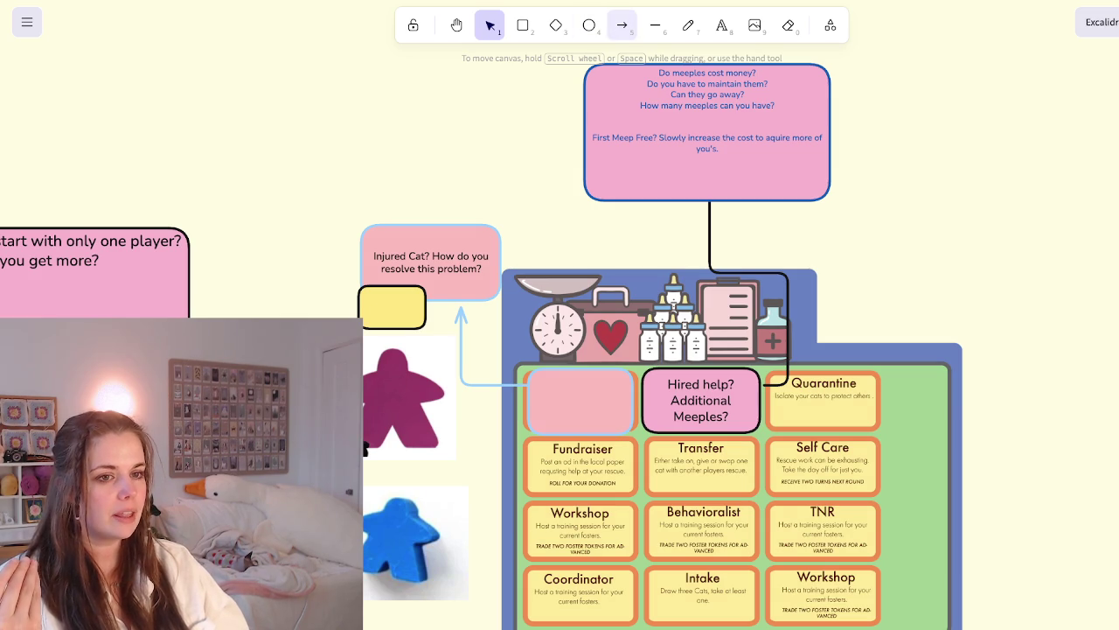
Draw an arrow up from the yellow box to a new green rectangle above Injured Cat
{"action": "left_click", "coordinate": [622, 25]}
{"action": "mouse_move", "coordinate": [354, 303]}
{"action": "left_mouse_down"}
{"action": "mouse_move", "coordinate": [333, 270]}
{"action": "mouse_move", "coordinate": [332, 150]}
{"action": "left_mouse_up"}
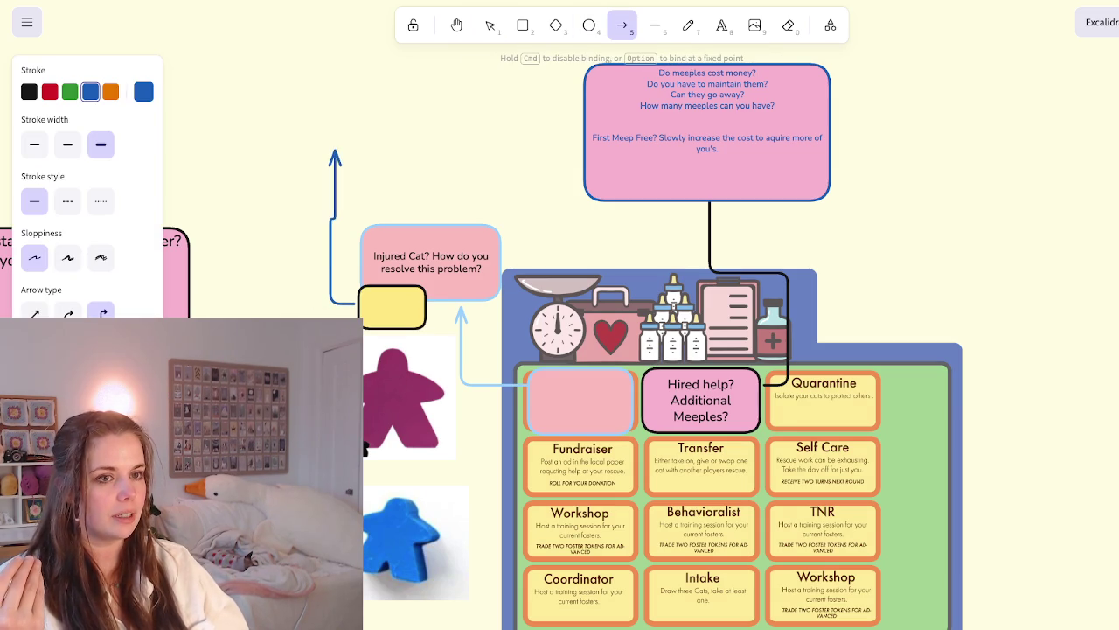
{"action": "key", "text": "r"}
{"action": "mouse_move", "coordinate": [509, 91]}
{"action": "left_mouse_down"}
{"action": "mouse_move", "coordinate": [440, 110]}
{"action": "mouse_move", "coordinate": [348, 192]}
{"action": "left_mouse_up"}
{"action": "left_click", "coordinate": [68, 141]}
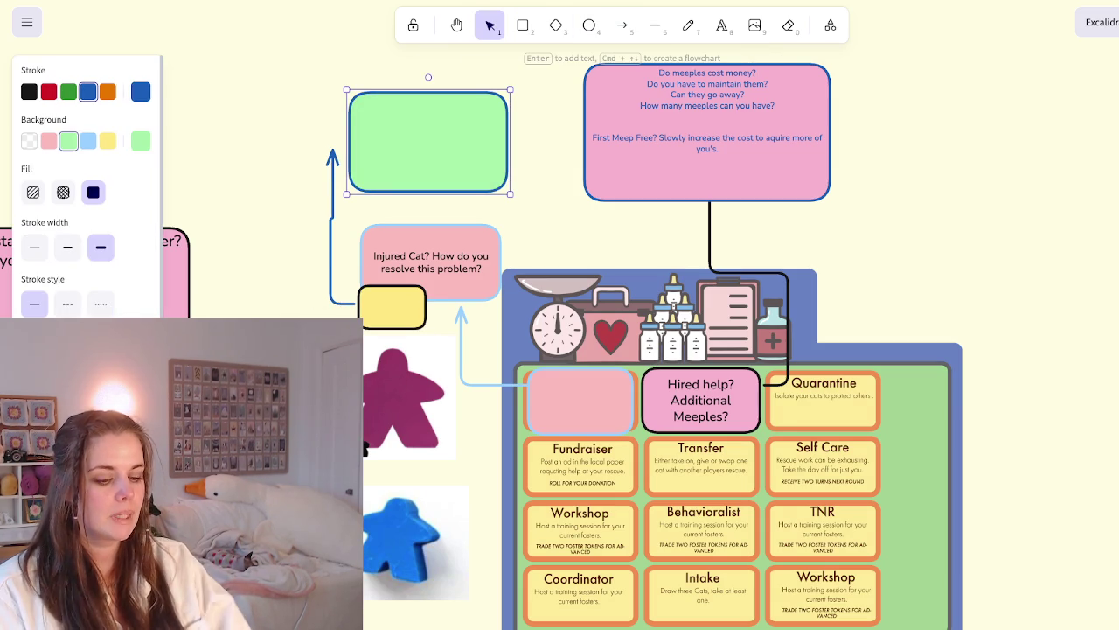
{"action": "key", "text": "Return"}
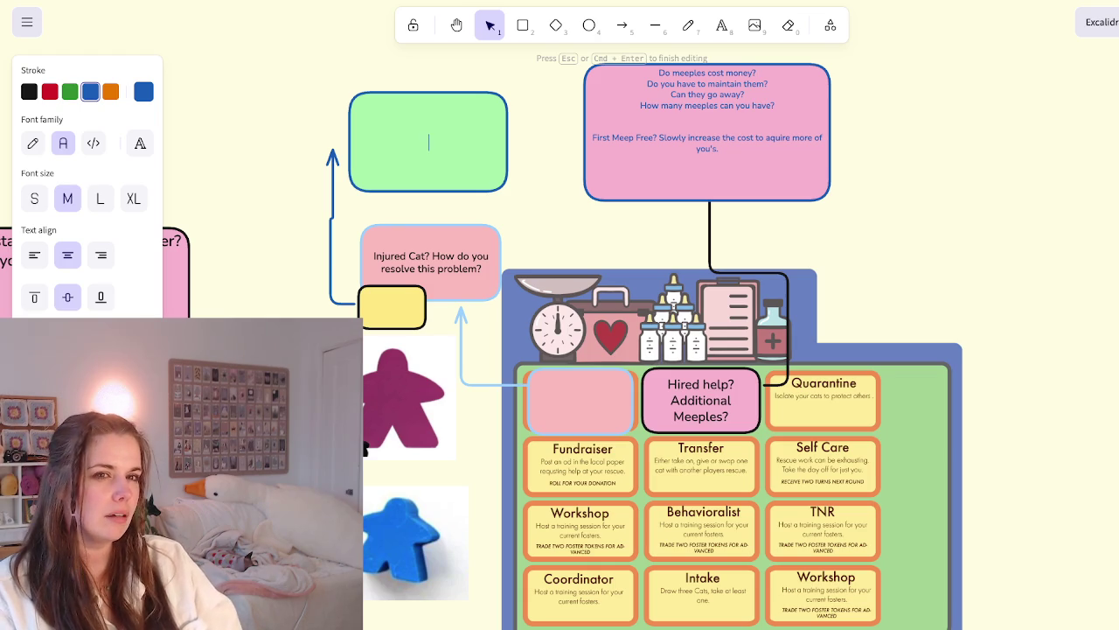
Write black 'Medication + Bandaid' text in the green note: medication harder to get, bandaids acquired multiple ways
{"action": "left_click", "coordinate": [29, 91]}
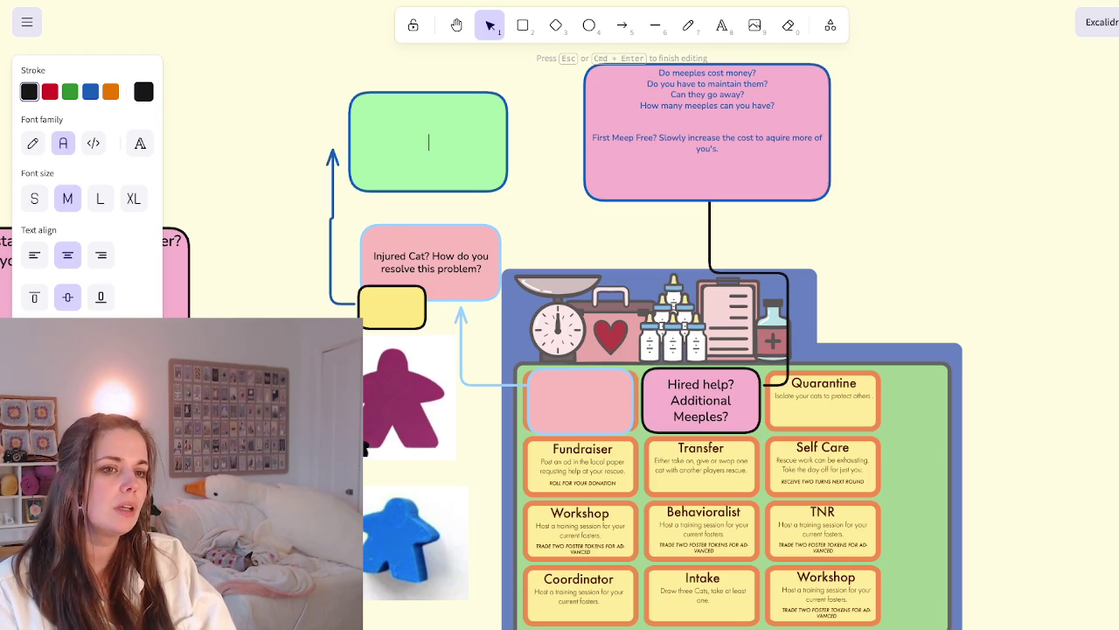
{"action": "type", "text": "Medication + Bandaid"}
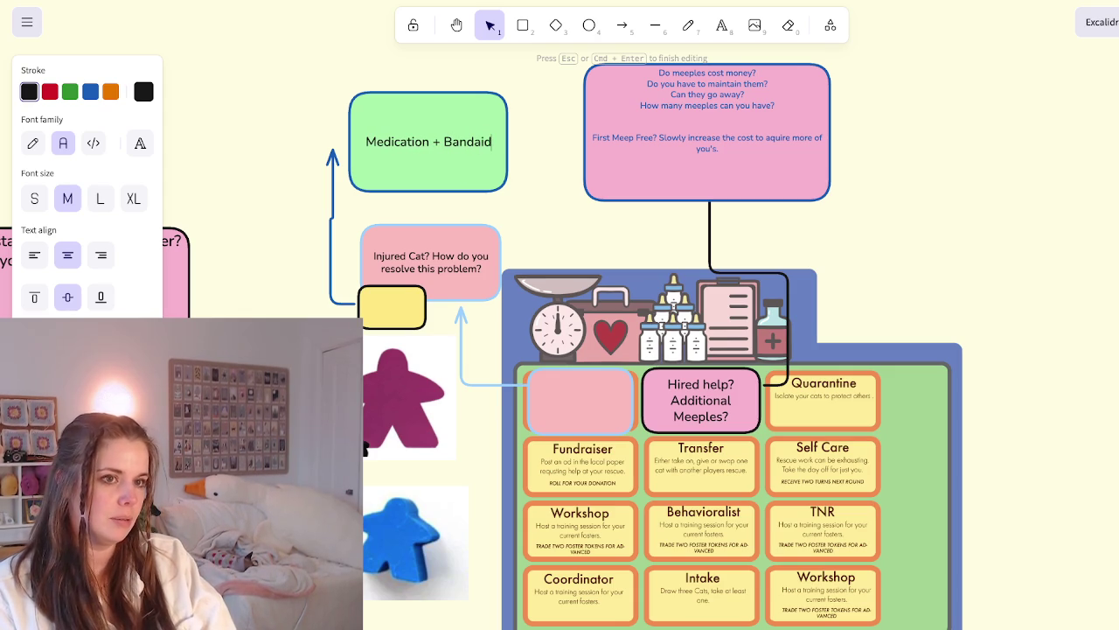
{"action": "type", "text": " medication is harder to get,"}
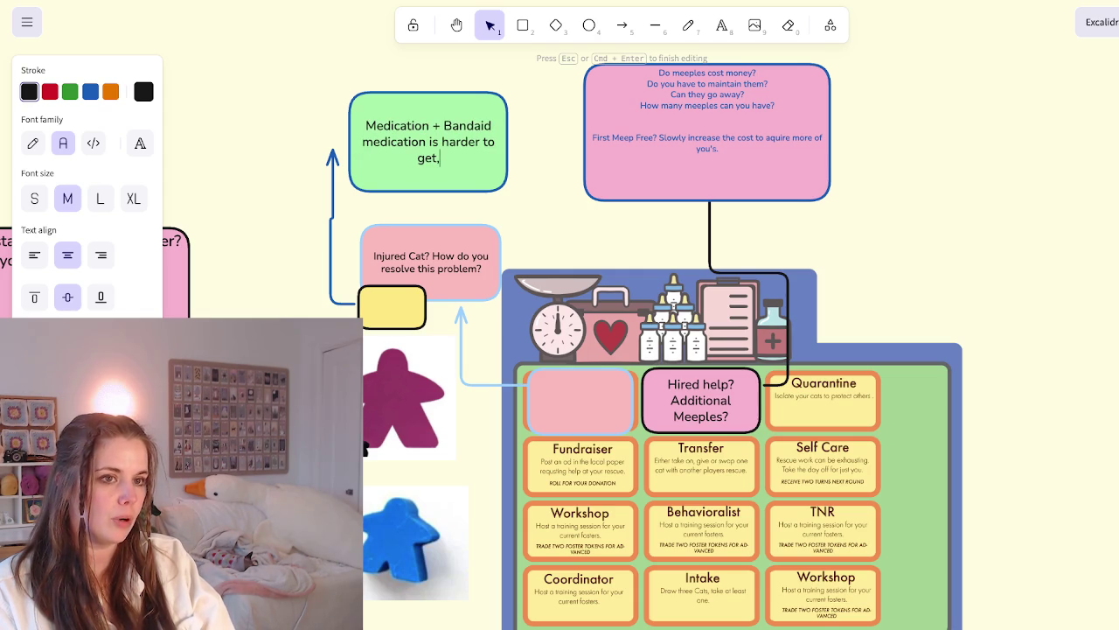
{"action": "type", "text": " for more specialized kinds of cats. Bandaid is"}
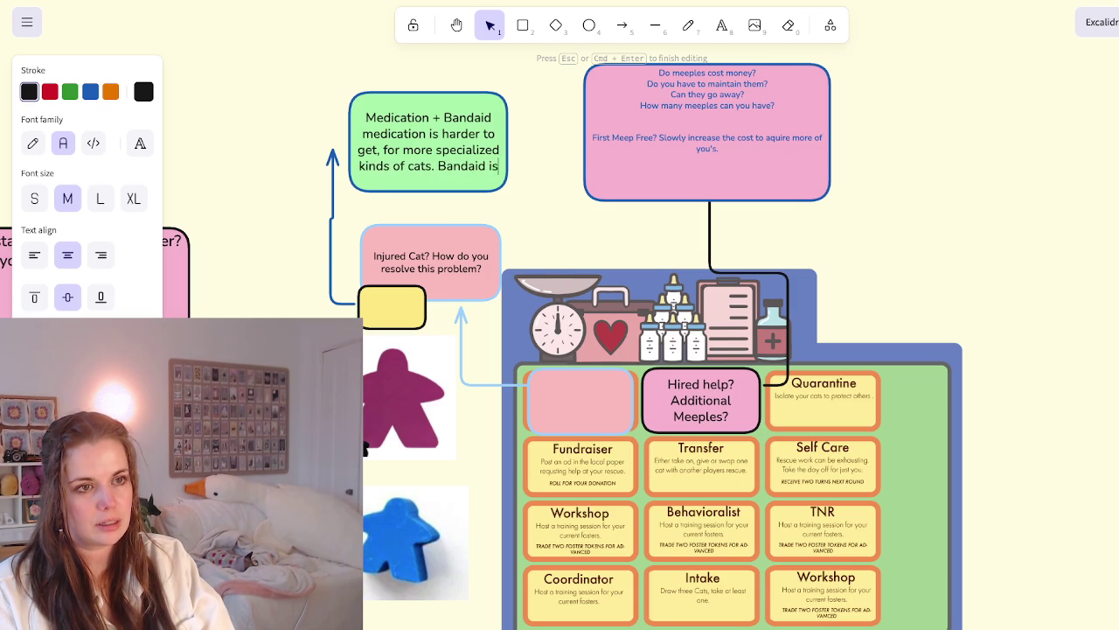
{"action": "type", "text": " easier and can be qui"}
{"action": "key", "text": "BackSpace"}
{"action": "key", "text": "BackSpace"}
{"action": "type", "text": "u"}
{"action": "key", "text": "BackSpace"}
{"action": "key", "text": "BackSpace"}
{"action": "type", "text": "aquired"}
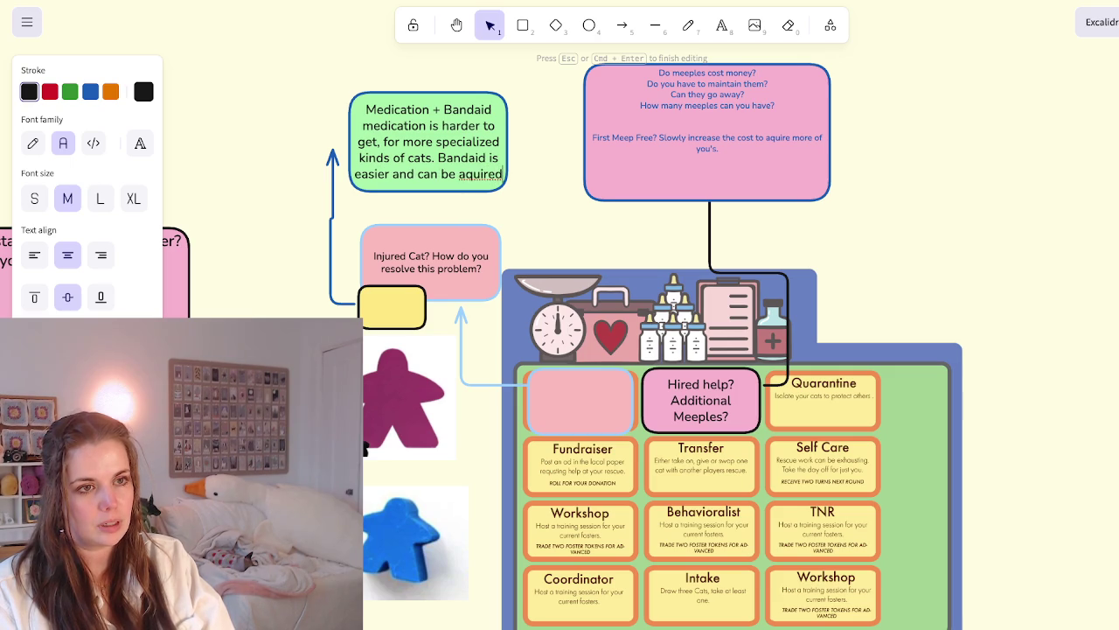
{"action": "type", "text": " in multiple ways."}
{"action": "key", "text": "Escape"}
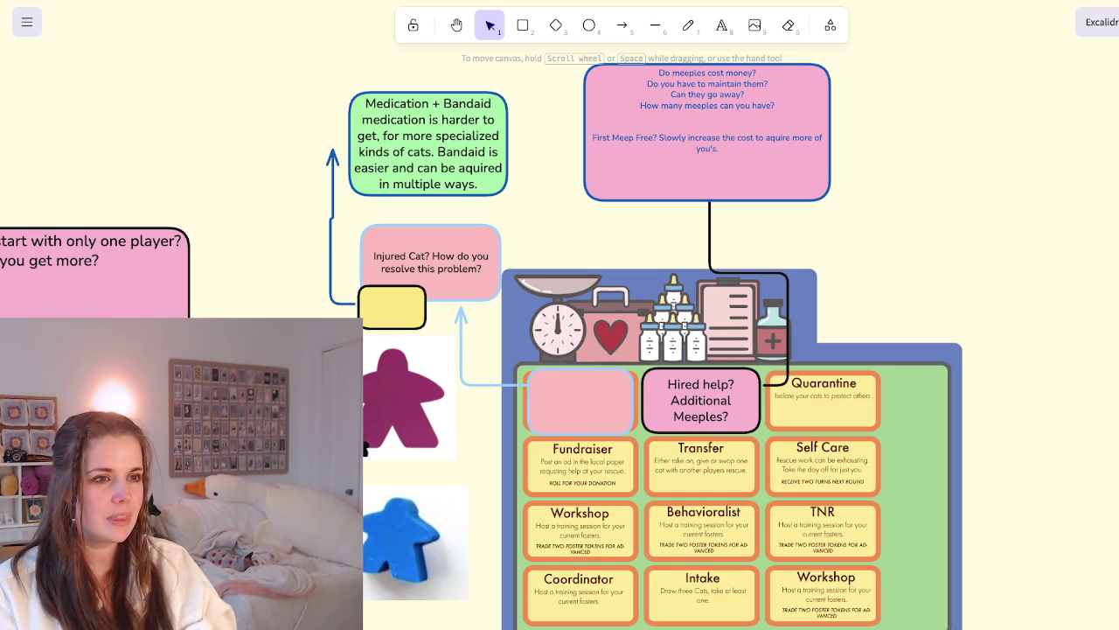
Append a new line 'Maybe Meeples go away after a season?' to the pink meeple note
{"action": "left_click", "coordinate": [706, 131]}
{"action": "key", "text": "Return"}
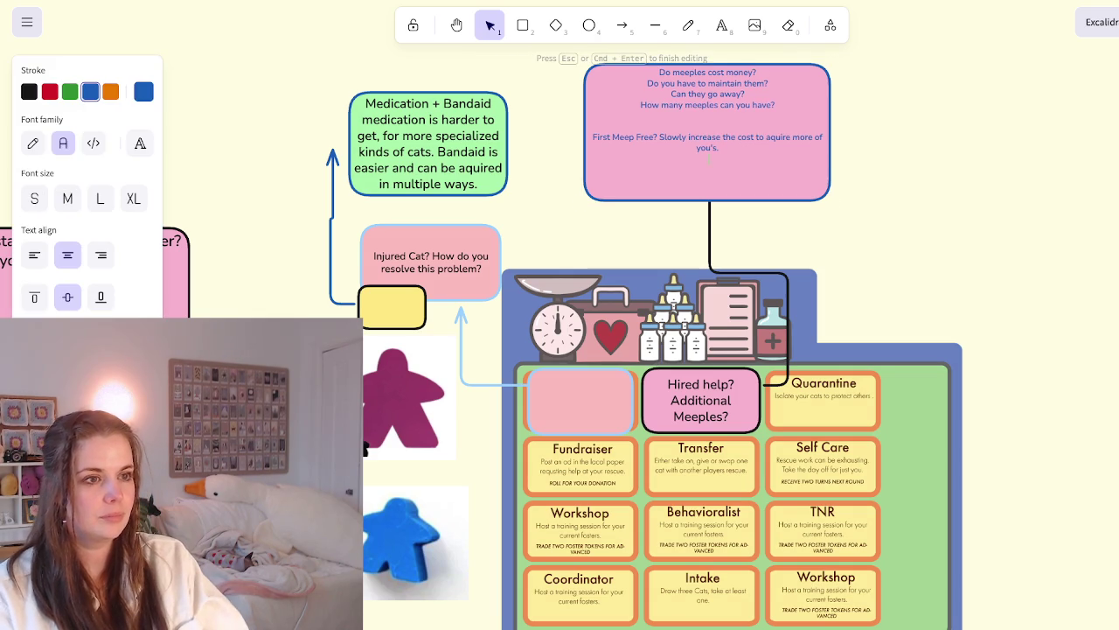
{"action": "key", "text": "Return"}
{"action": "key", "text": "Return"}
{"action": "type", "text": "Maybe Meeples go away after"}
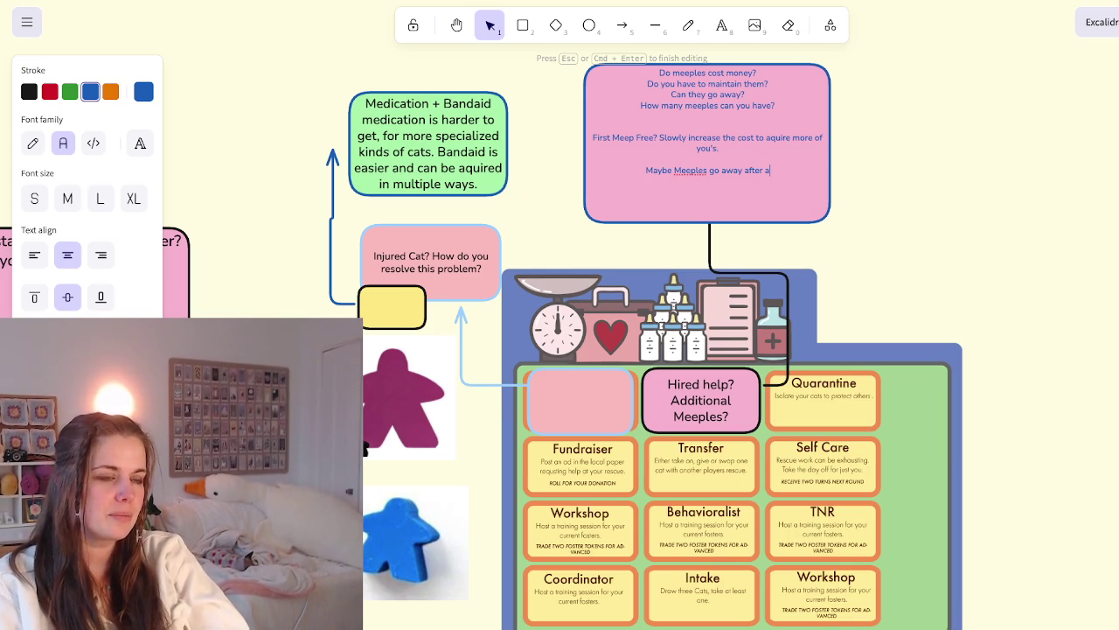
{"action": "type", "text": "a season"}
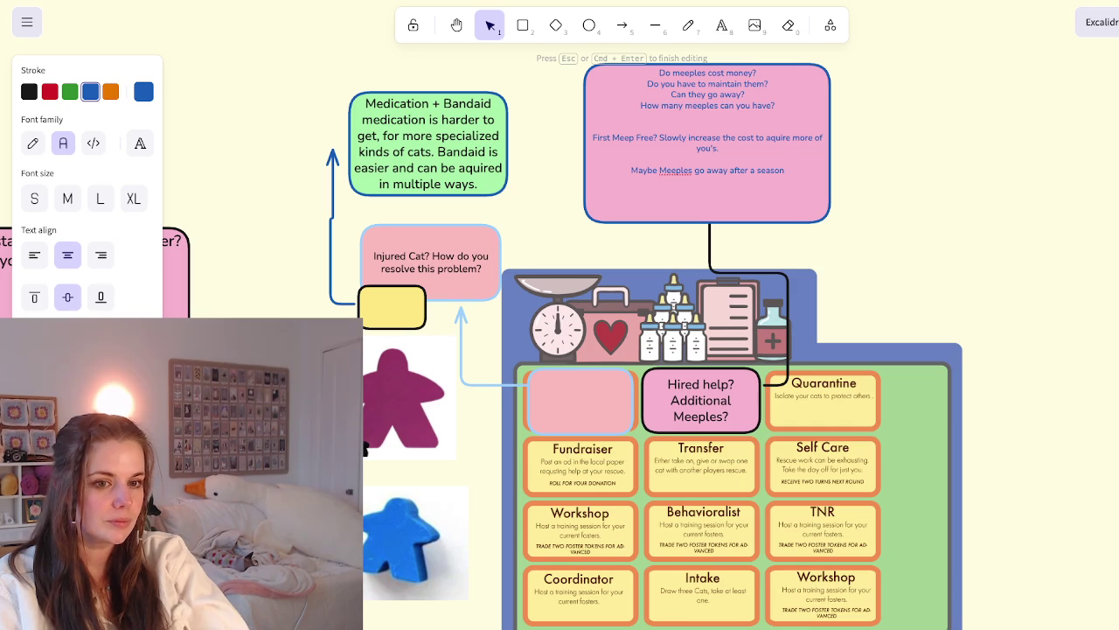
{"action": "type", "text": "?"}
{"action": "key", "text": "Escape"}
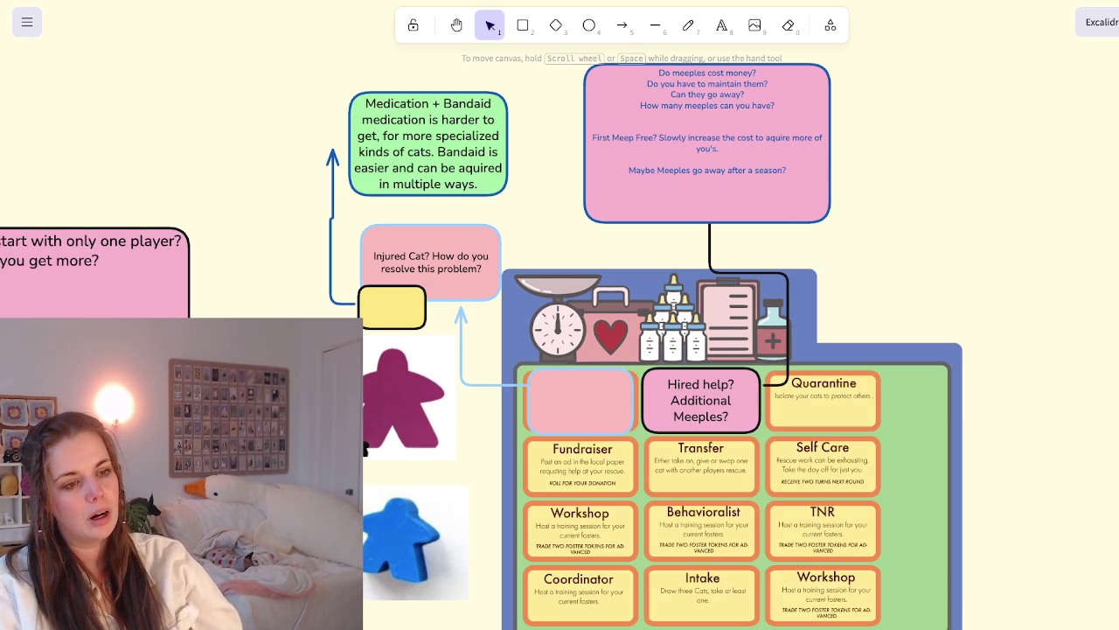
Delete the accidental board-image duplicate and draw a green box over the Quarantine space
{"action": "scroll", "coordinate": [559, 350], "scroll_direction": "right", "scroll_amount": 5}
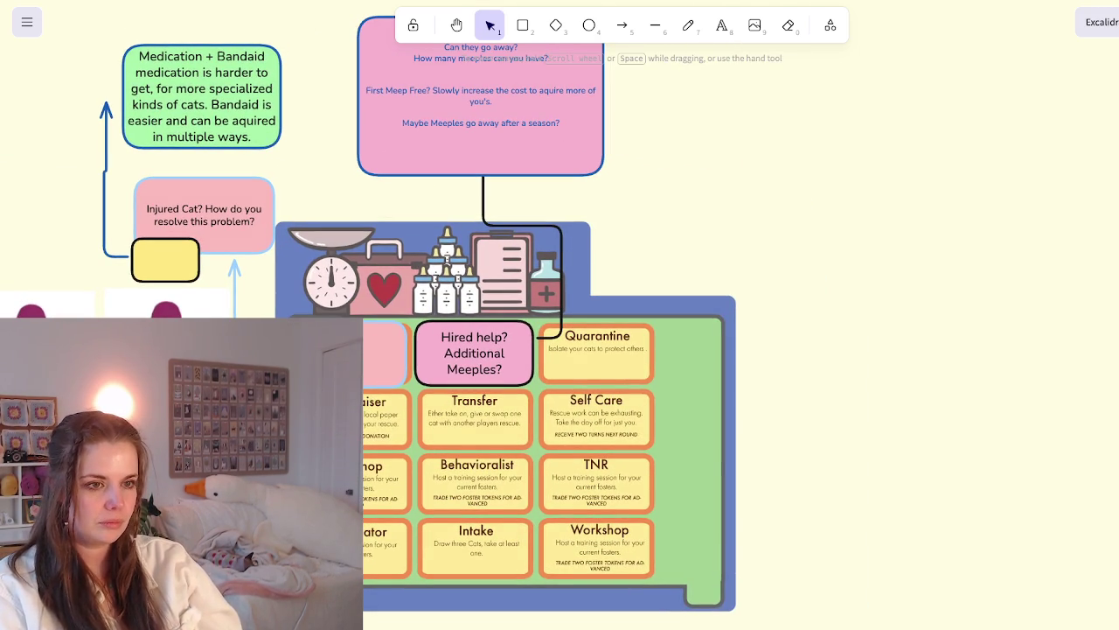
{"action": "left_click", "coordinate": [250, 220]}
{"action": "left_click_drag", "start_coordinate": [251, 220], "coordinate": [730, 215]}
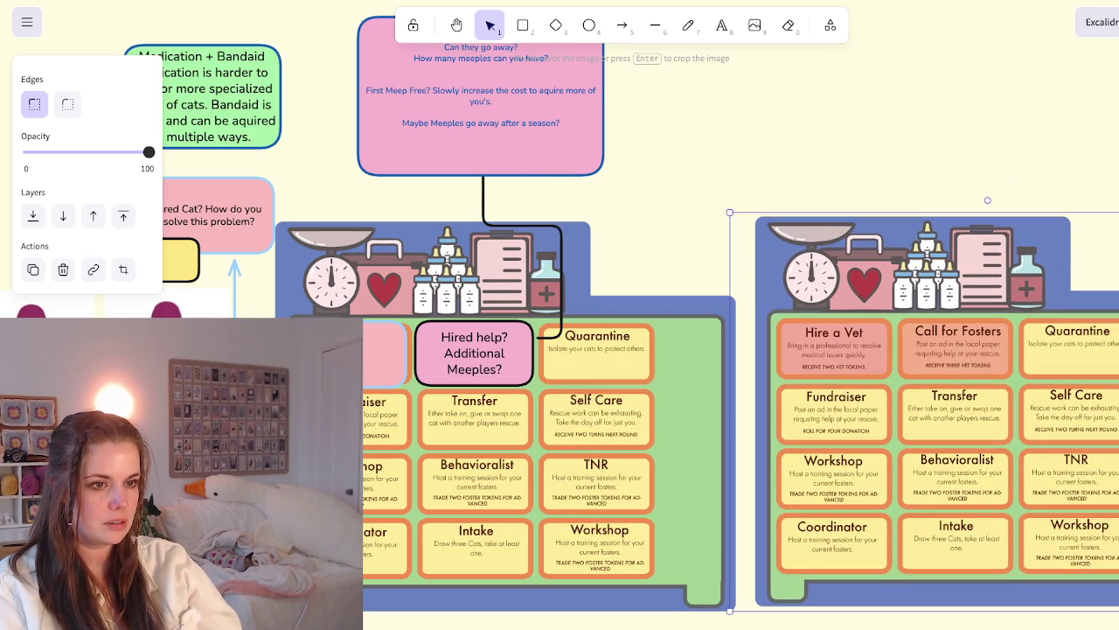
{"action": "key", "text": "Delete"}
{"action": "key", "text": "r"}
{"action": "left_click_drag", "start_coordinate": [540, 319], "coordinate": [666, 385]}
Draw an arrow rising up from the green Quarantine box
{"action": "left_click", "coordinate": [622, 25]}
{"action": "mouse_move", "coordinate": [600, 339]}
{"action": "left_mouse_down"}
{"action": "mouse_move", "coordinate": [769, 253]}
{"action": "mouse_move", "coordinate": [695, 179]}
{"action": "left_mouse_up"}
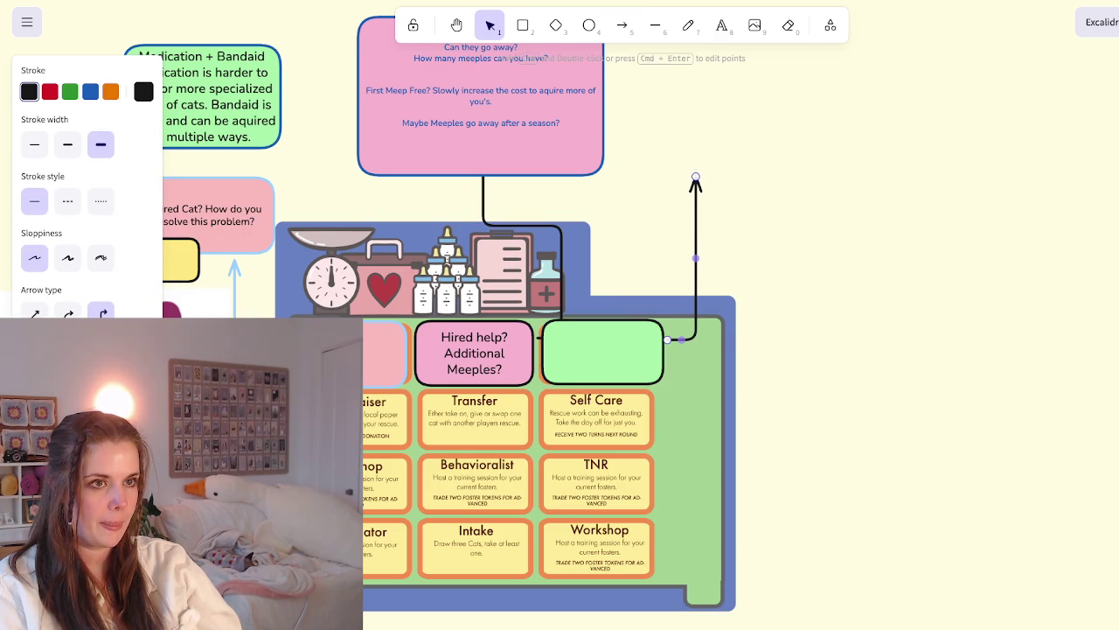
{"action": "scroll", "coordinate": [560, 315], "scroll_direction": "up", "scroll_amount": 2}
{"action": "scroll", "coordinate": [560, 315], "scroll_direction": "right", "scroll_amount": 3}
Add a large green note above the arrow reading 'Every cat requires a foster token', top-left aligned
{"action": "key", "text": "r"}
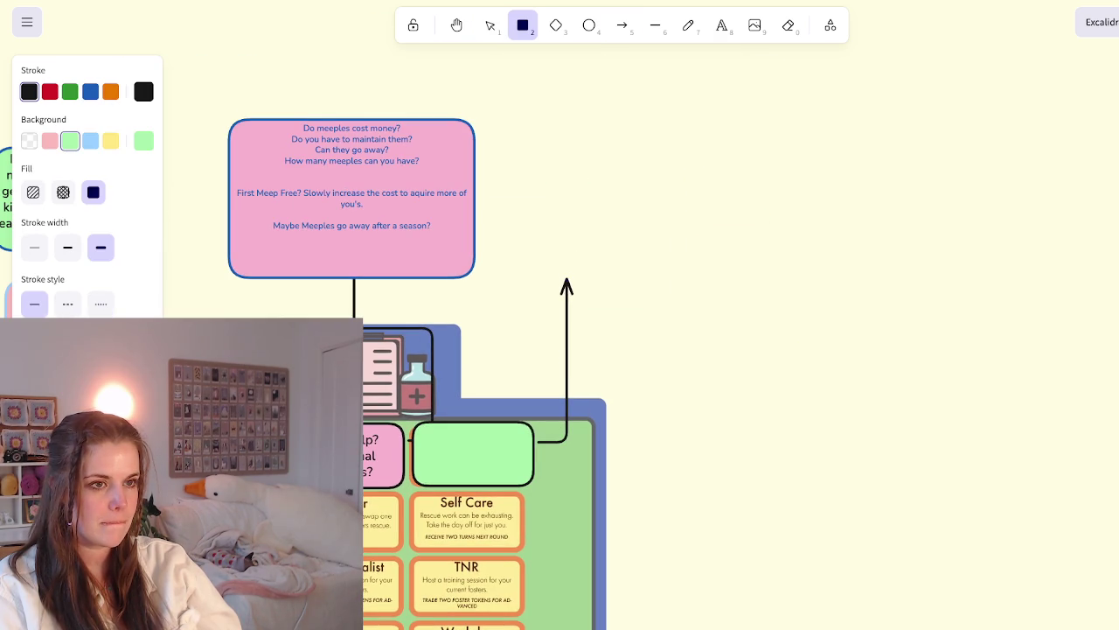
{"action": "left_click_drag", "start_coordinate": [553, 133], "coordinate": [816, 261]}
{"action": "key", "text": "Return"}
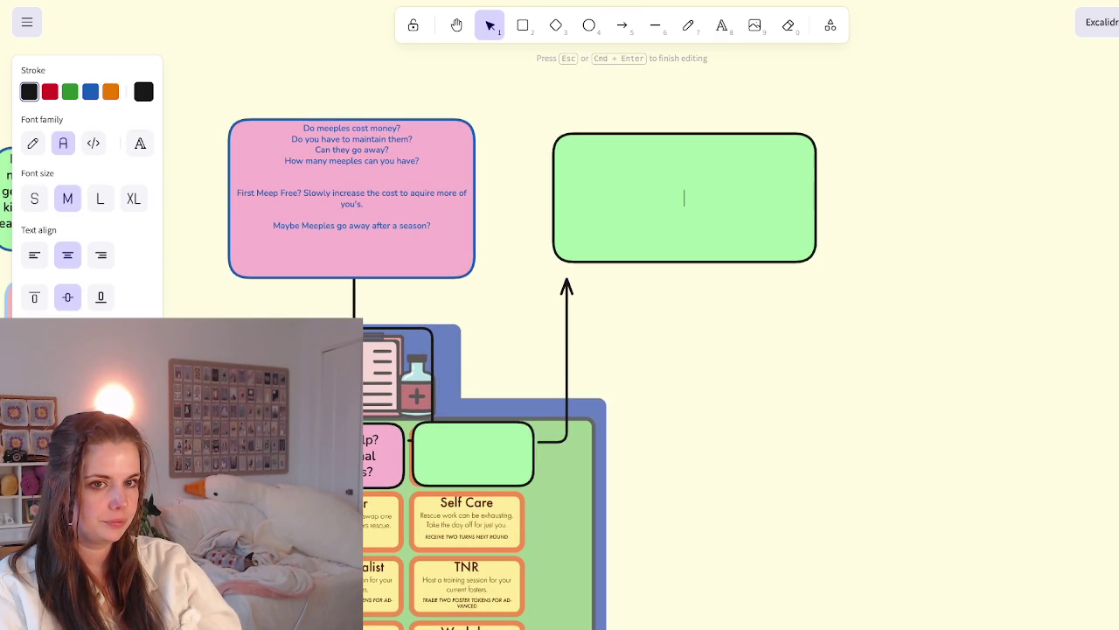
{"action": "key", "text": "ctrl+shift+l"}
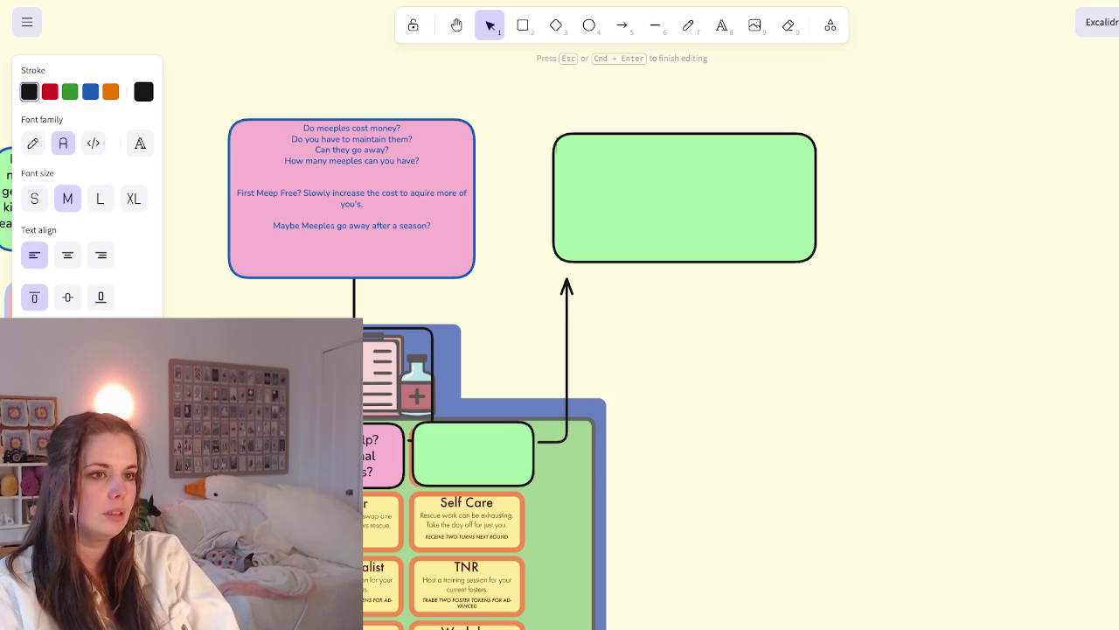
{"action": "type", "text": "Every cat requires "}
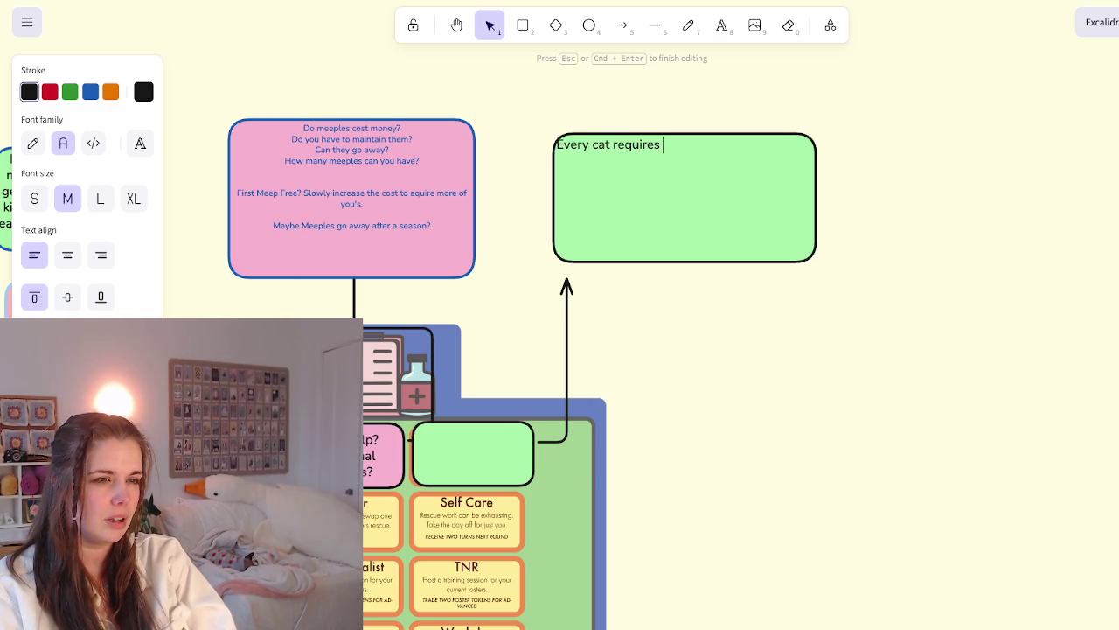
{"action": "type", "text": "a fos"}
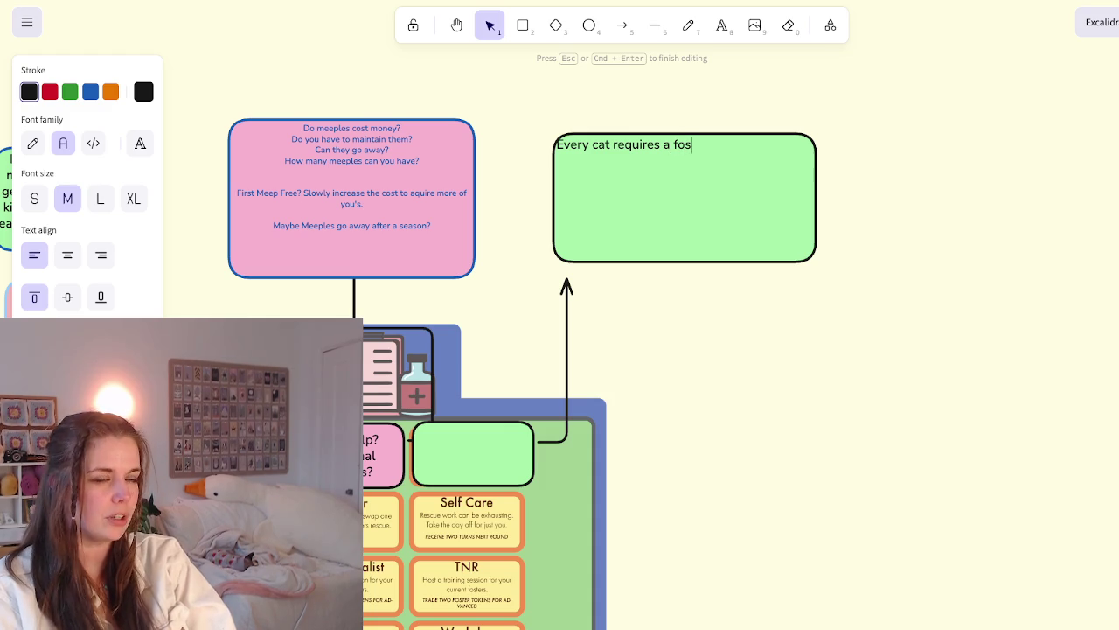
{"action": "type", "text": "ter token"}
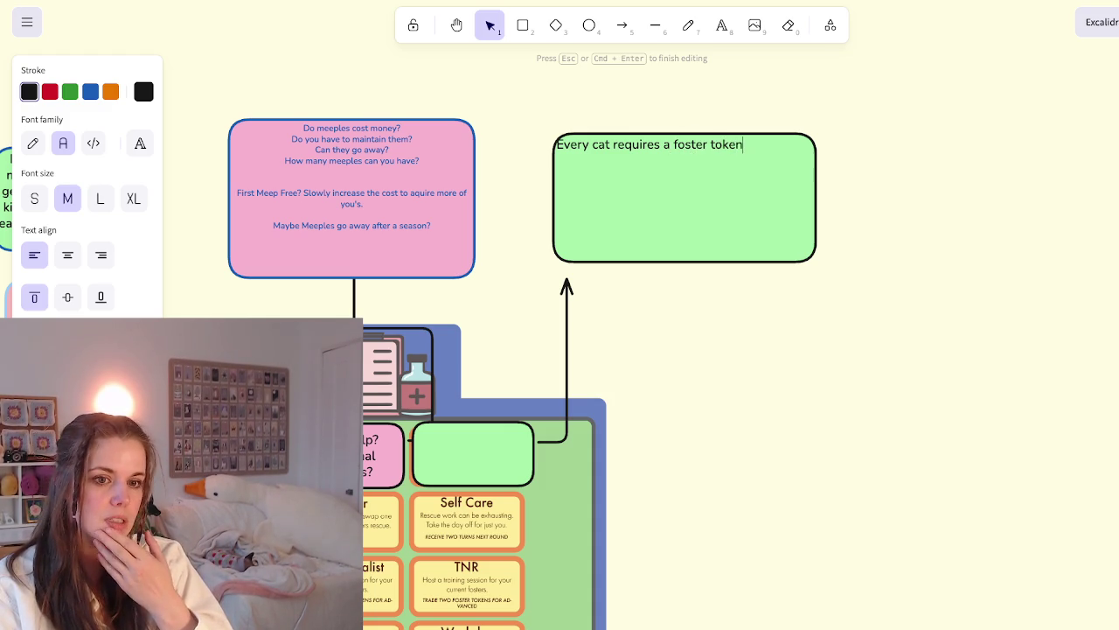
{"action": "key", "text": "Escape"}
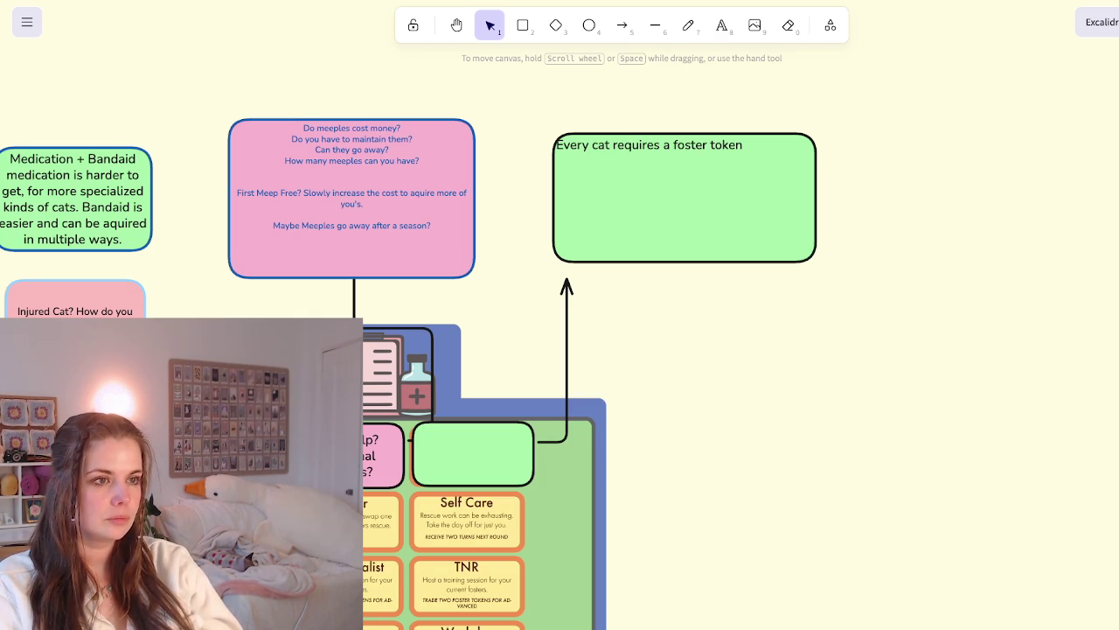
Add 'Some cats require more foster tokens than others or specialized foster tokens for mean cats.' to the note
{"action": "double_click", "coordinate": [649, 145]}
{"action": "key", "text": "Escape"}
{"action": "key", "text": "Return"}
{"action": "key", "text": "Right"}
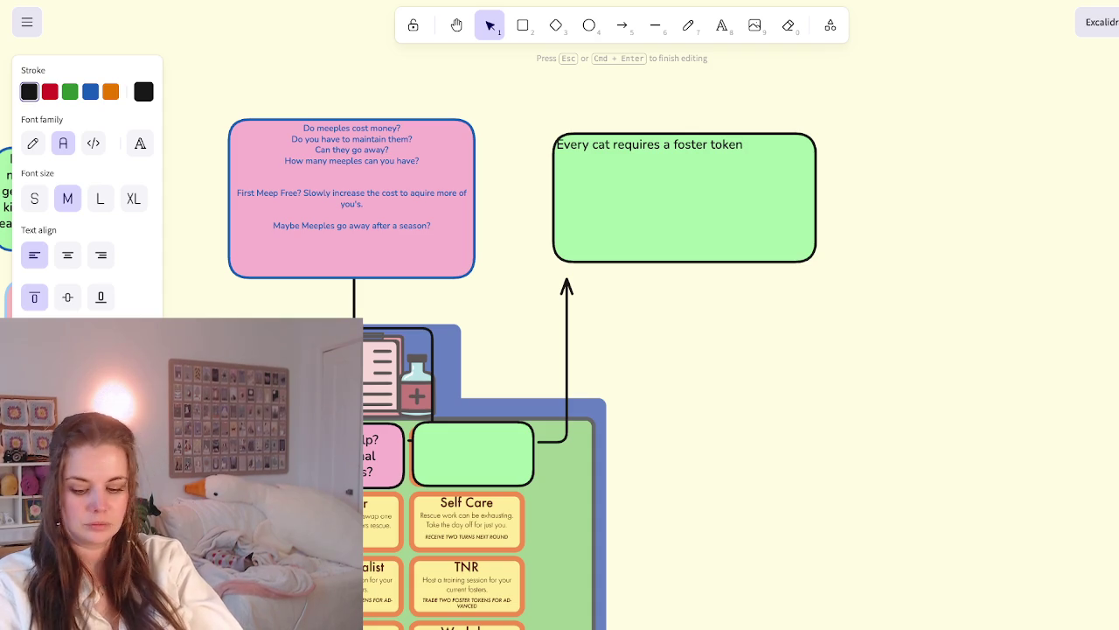
{"action": "type", "text": "Some cats require more foster tokens than others"}
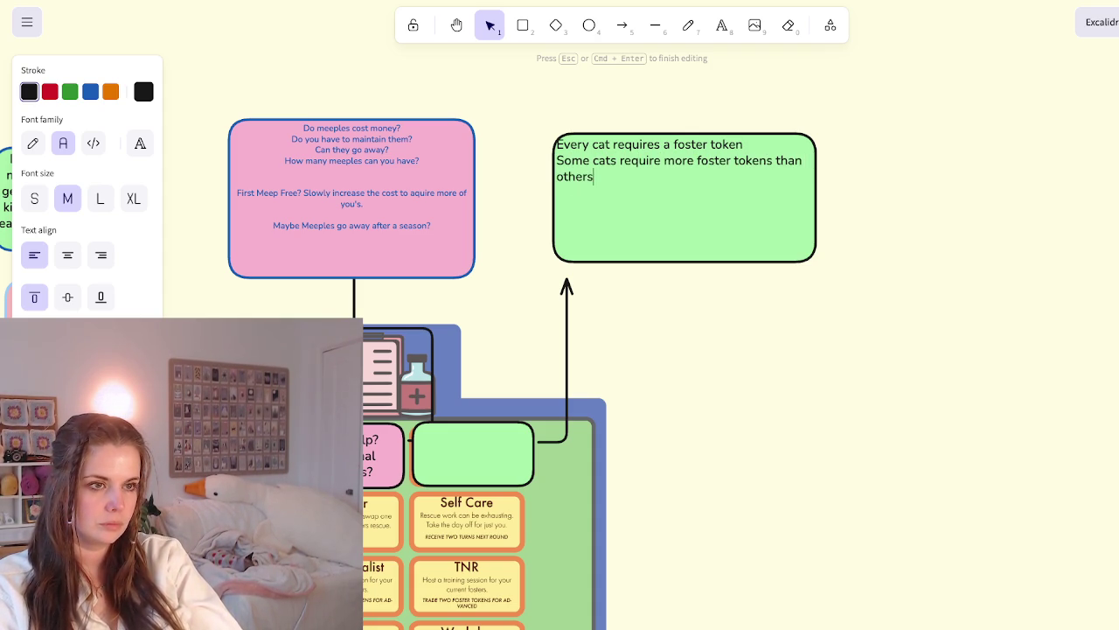
{"action": "type", "text": " or specia"}
{"action": "type", "text": "d foster tokens for mean cats."}
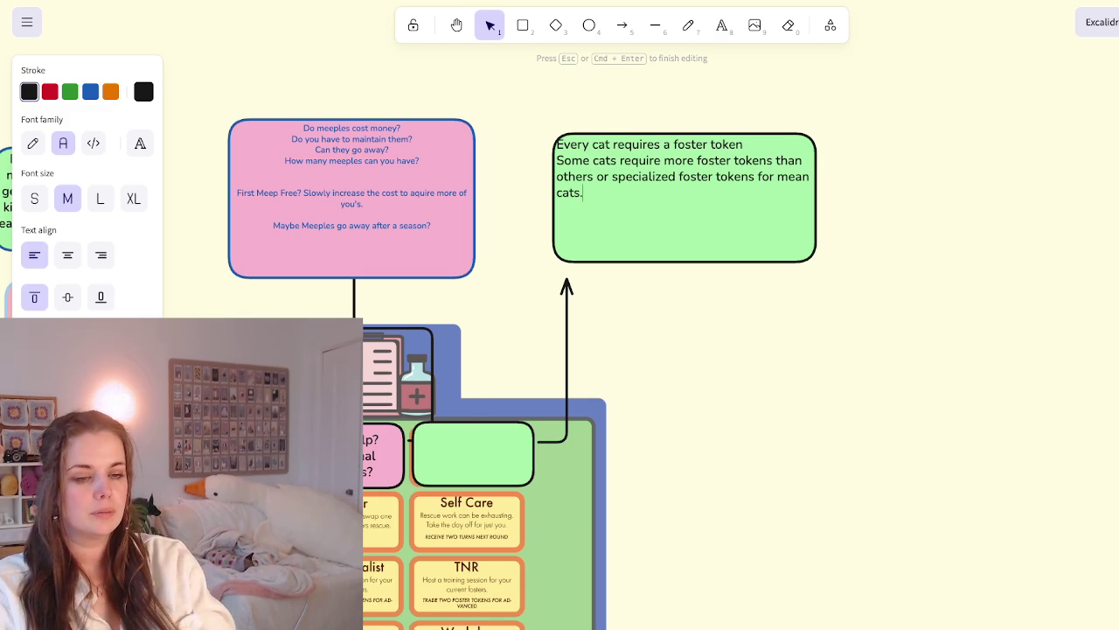
{"action": "double_click", "coordinate": [472, 453]}
{"action": "key", "text": "Escape"}
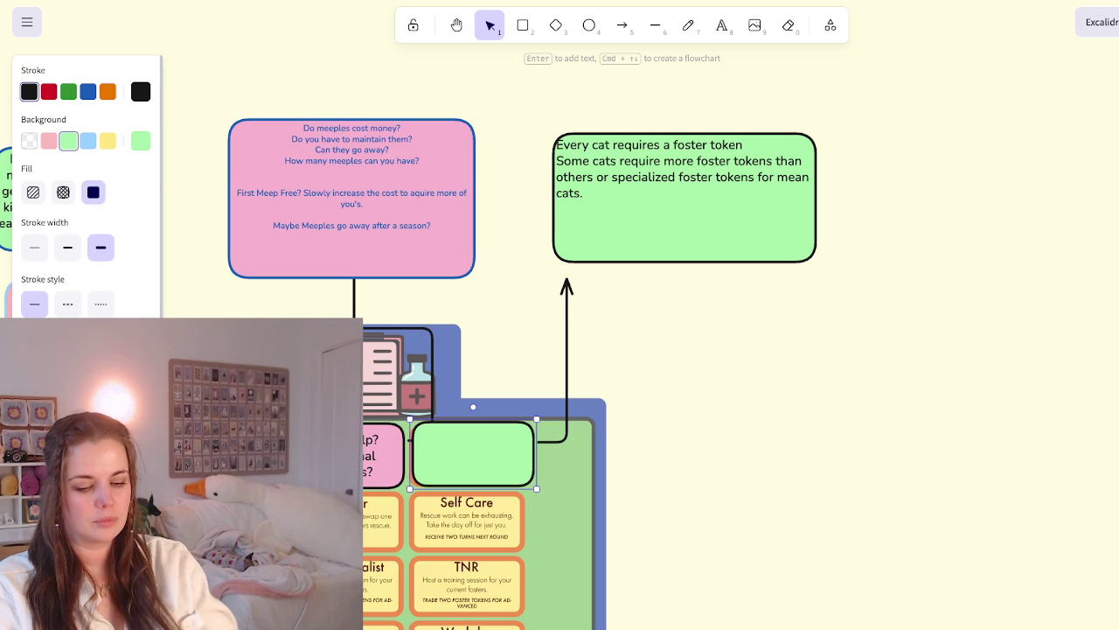
Type the label 'Get Foster Tokens' into the small green Quarantine box, fixing the typo
{"action": "key", "text": "Return"}
{"action": "type", "text": "Ge"}
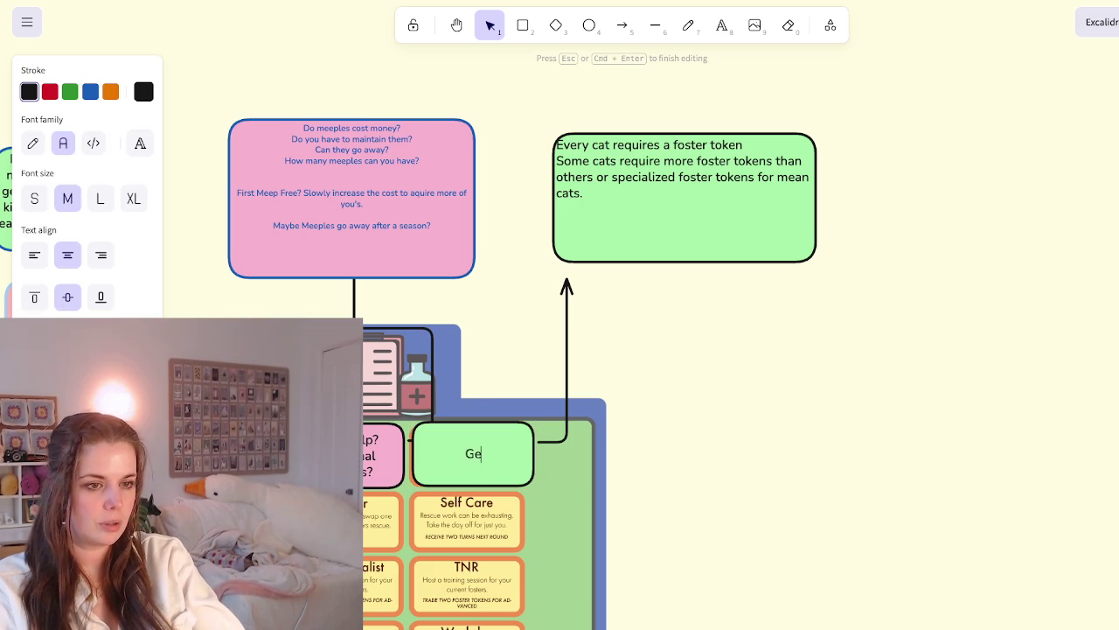
{"action": "type", "text": "t FosterTokens"}
{"action": "key", "text": "BackSpace"}
{"action": "key", "text": "BackSpace"}
{"action": "key", "text": "BackSpace"}
{"action": "type", "text": "ens"}
{"action": "key", "text": "Escape"}
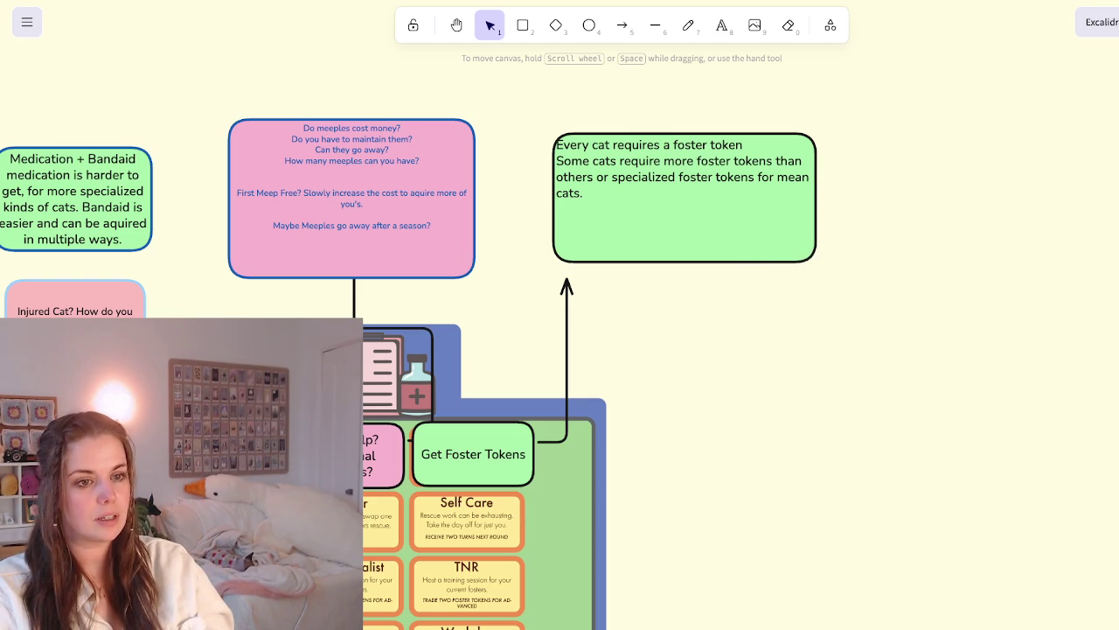
{"action": "scroll", "coordinate": [559, 315], "scroll_direction": "left", "scroll_amount": 6}
{"action": "scroll", "coordinate": [560, 315], "scroll_direction": "down", "scroll_amount": 2}
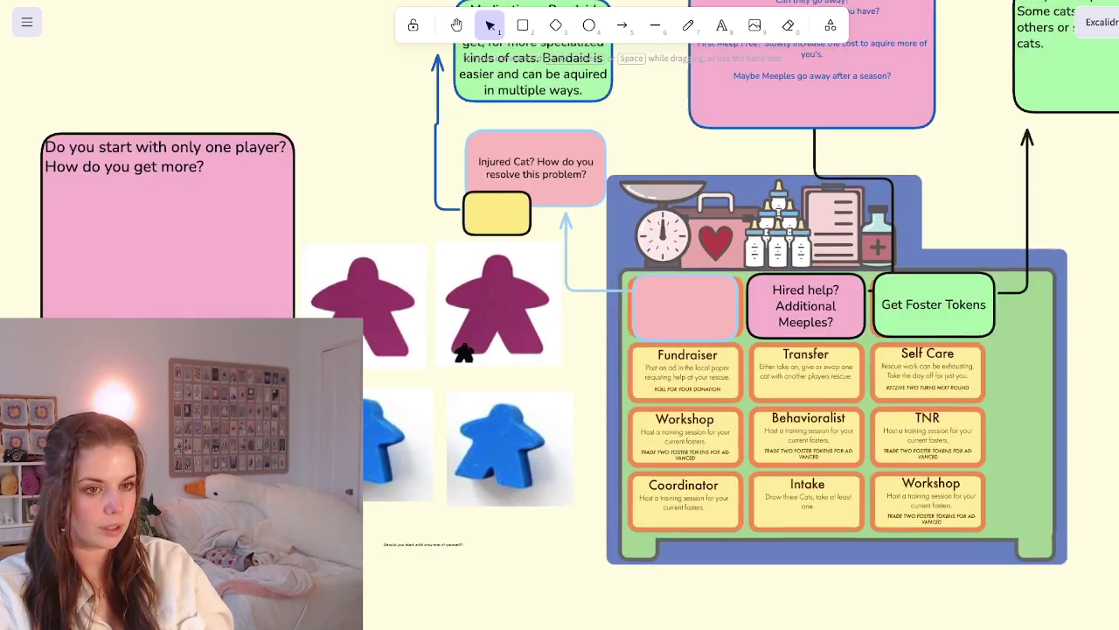
Navigate to the distant cat boards and select the Phaedra Rescued Cat card
{"action": "scroll", "coordinate": [560, 315], "scroll_direction": "right", "scroll_amount": 1}
{"action": "scroll", "coordinate": [559, 315], "scroll_direction": "up", "scroll_amount": 1}
{"action": "scroll", "coordinate": [560, 315], "scroll_direction": "right", "scroll_amount": 1}
{"action": "scroll", "coordinate": [560, 314], "scroll_direction": "up", "scroll_amount": 1}
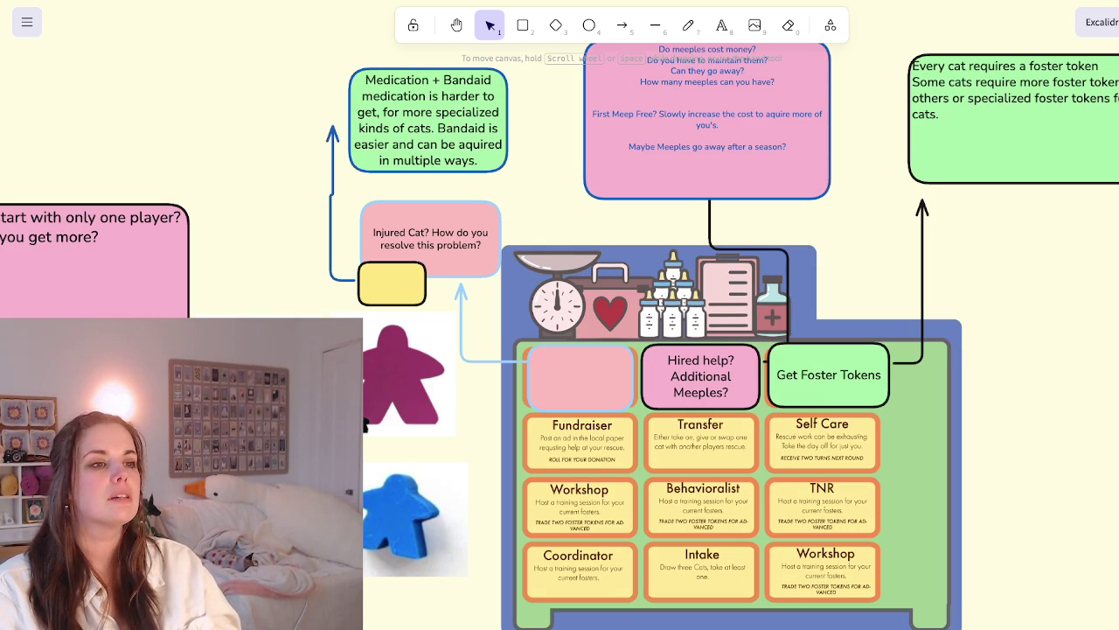
{"action": "scroll", "coordinate": [652, 225], "scroll_direction": "down", "scroll_amount": 5}
{"action": "scroll", "coordinate": [560, 315], "scroll_direction": "down", "scroll_amount": 3}
{"action": "scroll", "coordinate": [560, 315], "scroll_direction": "down", "scroll_amount": 3}
{"action": "scroll", "coordinate": [559, 315], "scroll_direction": "up", "scroll_amount": 3}
{"action": "scroll", "coordinate": [489, 393], "scroll_direction": "up", "scroll_amount": 5}
{"action": "scroll", "coordinate": [560, 315], "scroll_direction": "right", "scroll_amount": 2}
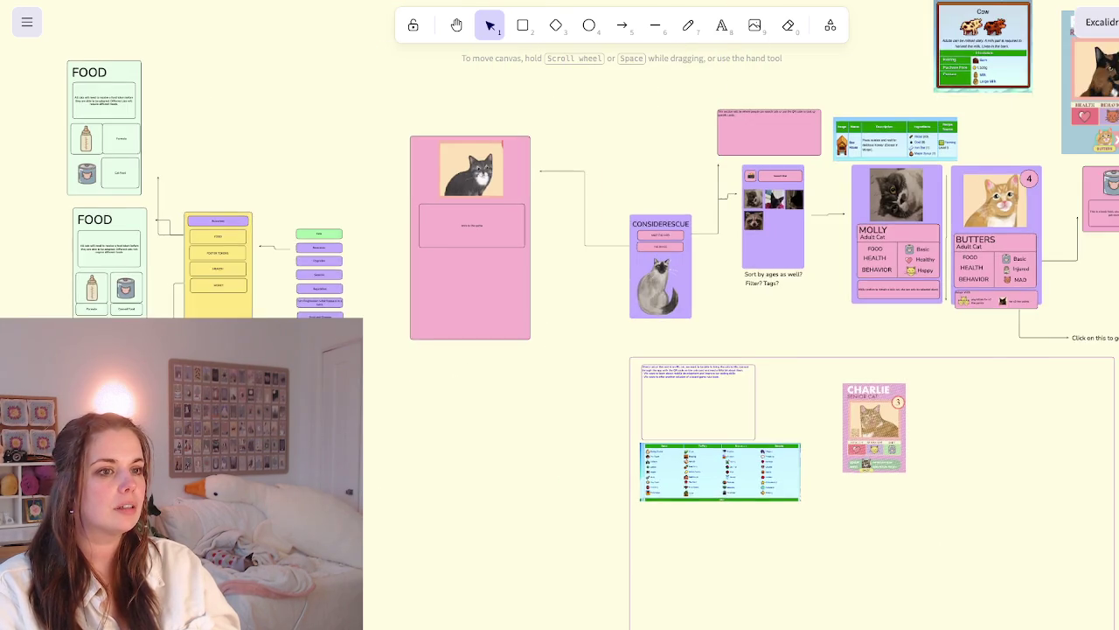
{"action": "scroll", "coordinate": [560, 314], "scroll_direction": "right", "scroll_amount": 5}
{"action": "scroll", "coordinate": [560, 315], "scroll_direction": "right", "scroll_amount": 5}
{"action": "scroll", "coordinate": [559, 314], "scroll_direction": "up", "scroll_amount": 2}
{"action": "scroll", "coordinate": [559, 314], "scroll_direction": "right", "scroll_amount": 2}
{"action": "left_click", "coordinate": [574, 158]}
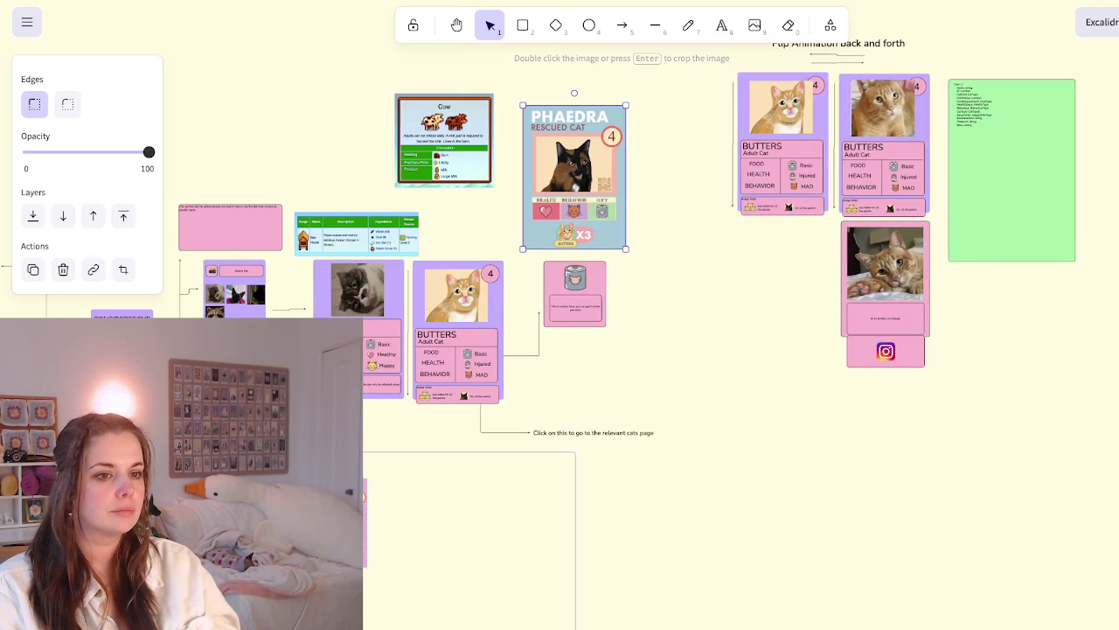
Bring the Phaedra card back beside the action board and scale it down
{"action": "scroll", "coordinate": [560, 315], "scroll_direction": "left", "scroll_amount": 3}
{"action": "scroll", "coordinate": [560, 315], "scroll_direction": "down", "scroll_amount": 3}
{"action": "scroll", "coordinate": [559, 314], "scroll_direction": "up", "scroll_amount": 5}
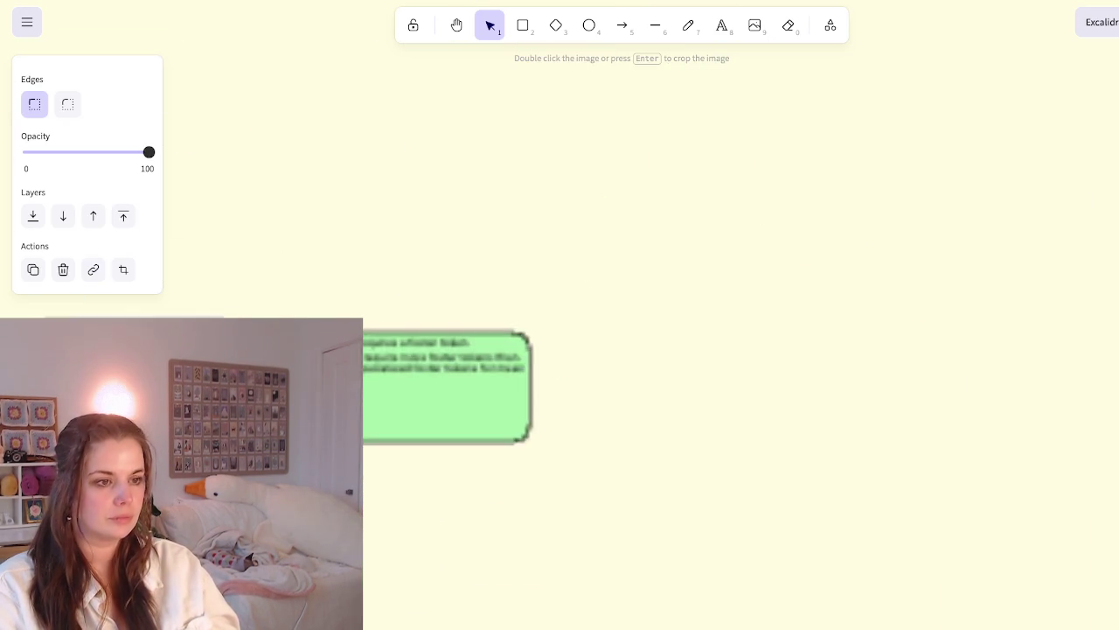
{"action": "scroll", "coordinate": [560, 315], "scroll_direction": "up", "scroll_amount": 3}
{"action": "scroll", "coordinate": [560, 315], "scroll_direction": "down", "scroll_amount": 2}
{"action": "scroll", "coordinate": [559, 314], "scroll_direction": "left", "scroll_amount": 2}
{"action": "scroll", "coordinate": [560, 314], "scroll_direction": "up", "scroll_amount": 1}
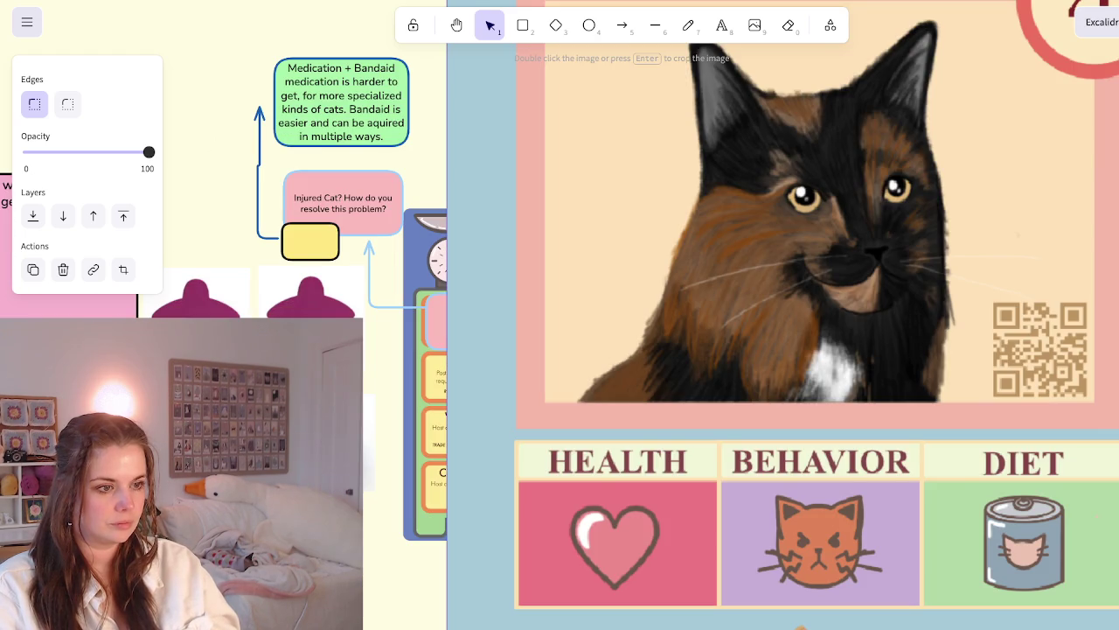
{"action": "scroll", "coordinate": [560, 315], "scroll_direction": "down", "scroll_amount": 3}
{"action": "scroll", "coordinate": [560, 315], "scroll_direction": "down", "scroll_amount": 1}
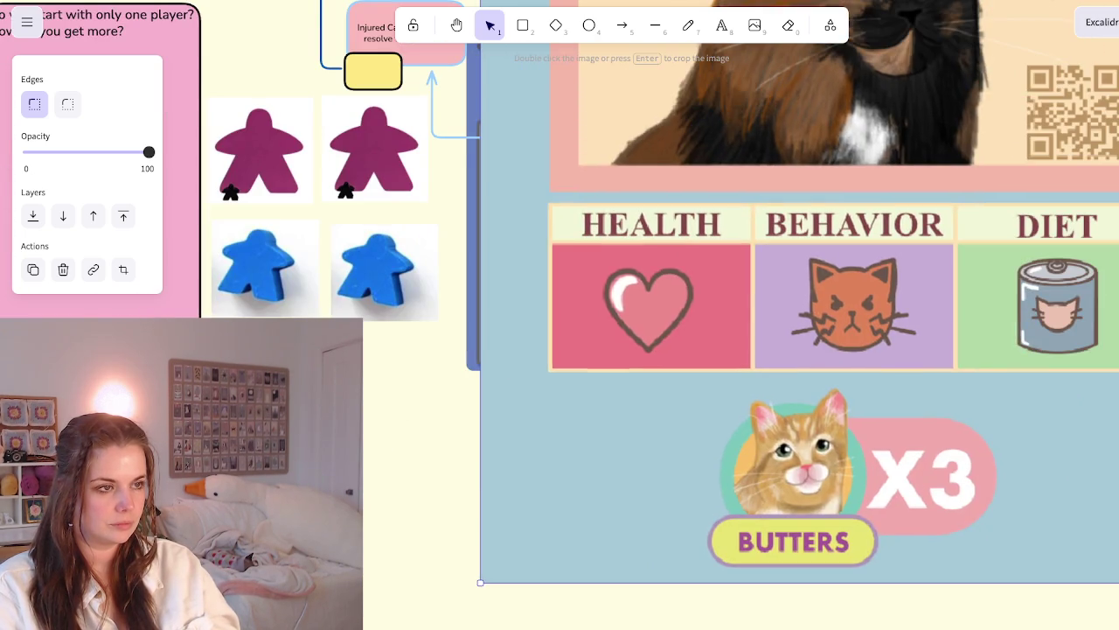
{"action": "mouse_move", "coordinate": [480, 582]}
{"action": "left_mouse_down"}
{"action": "mouse_move", "coordinate": [749, 212]}
{"action": "mouse_move", "coordinate": [545, 627]}
{"action": "mouse_move", "coordinate": [864, 440]}
{"action": "mouse_move", "coordinate": [864, 367]}
{"action": "left_mouse_up"}
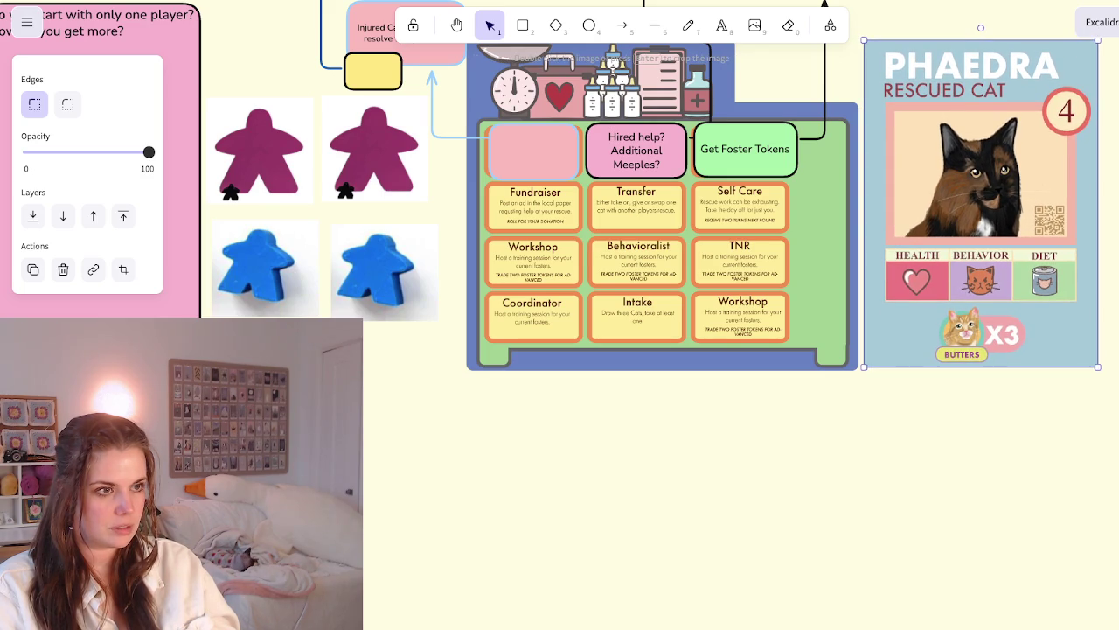
Deselect the Phaedra card, then select the Get Foster Tokens box
{"action": "key", "text": "Escape"}
{"action": "scroll", "coordinate": [560, 262], "scroll_direction": "up", "scroll_amount": 2}
{"action": "scroll", "coordinate": [559, 262], "scroll_direction": "up", "scroll_amount": 1}
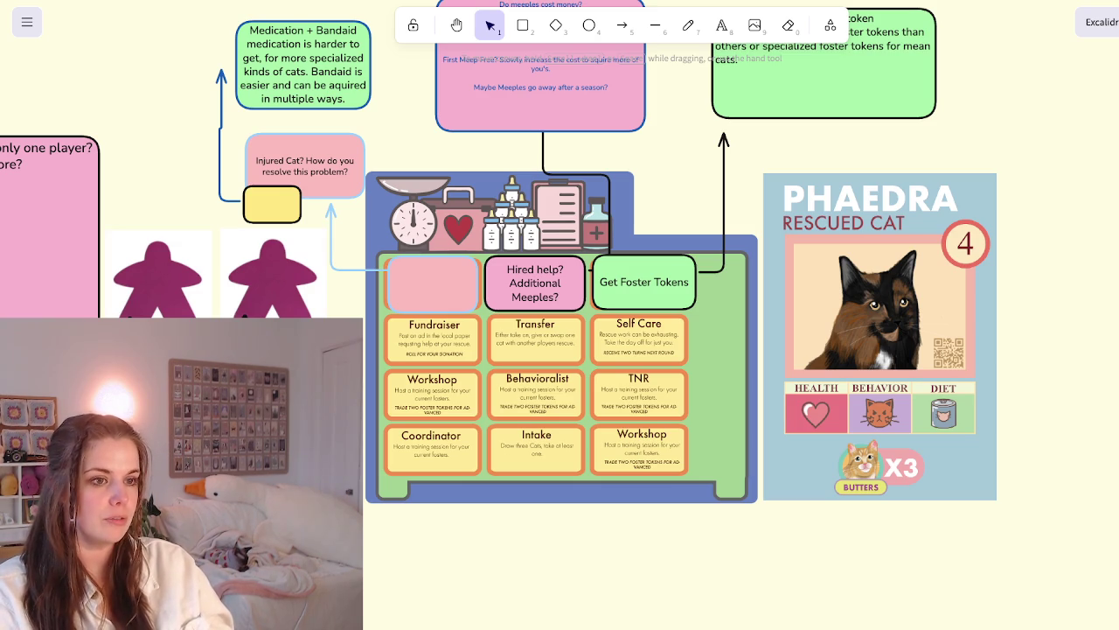
{"action": "left_click", "coordinate": [644, 281]}
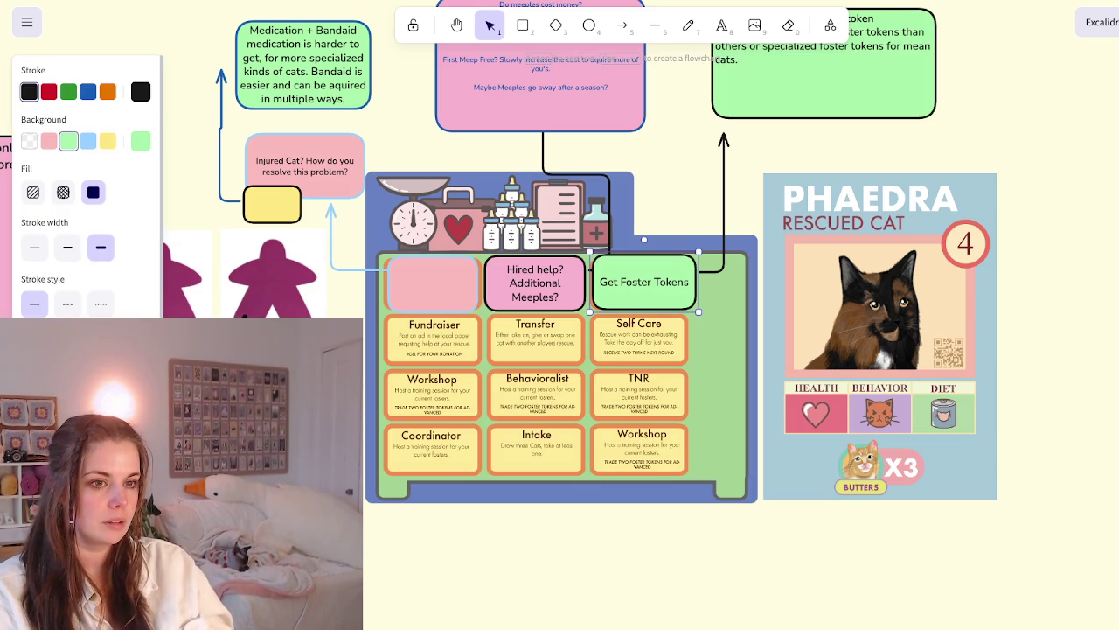
Place a light-blue copy of the box over Fundraiser, relabelled 'Food'
{"action": "left_click_drag", "start_coordinate": [644, 281], "coordinate": [433, 343]}
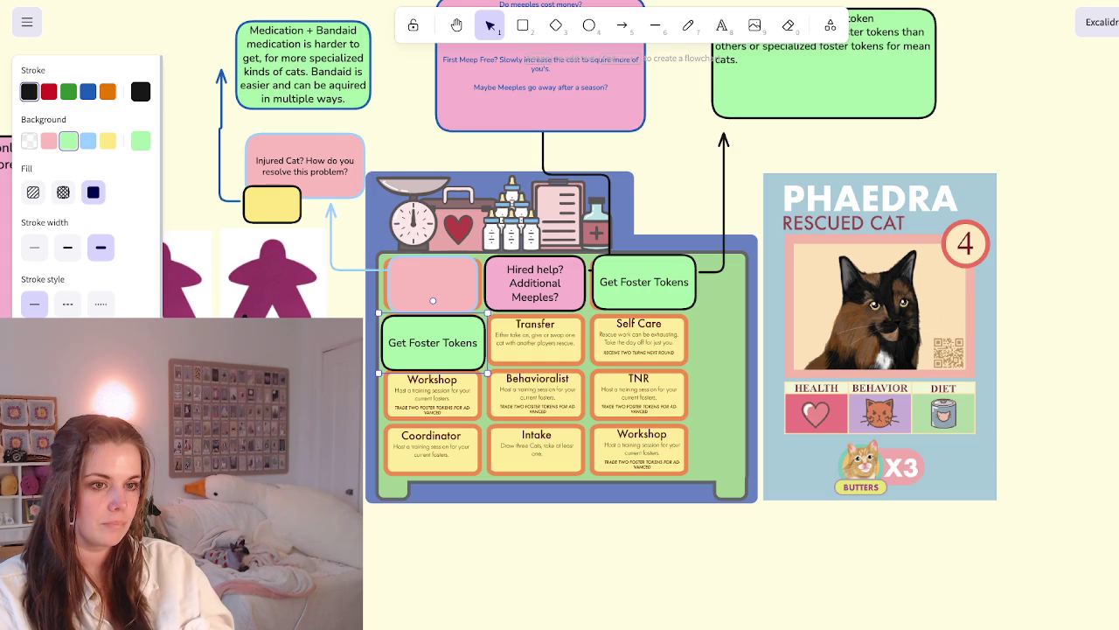
{"action": "left_click", "coordinate": [88, 141]}
{"action": "key", "text": "Return"}
{"action": "type", "text": "Food"}
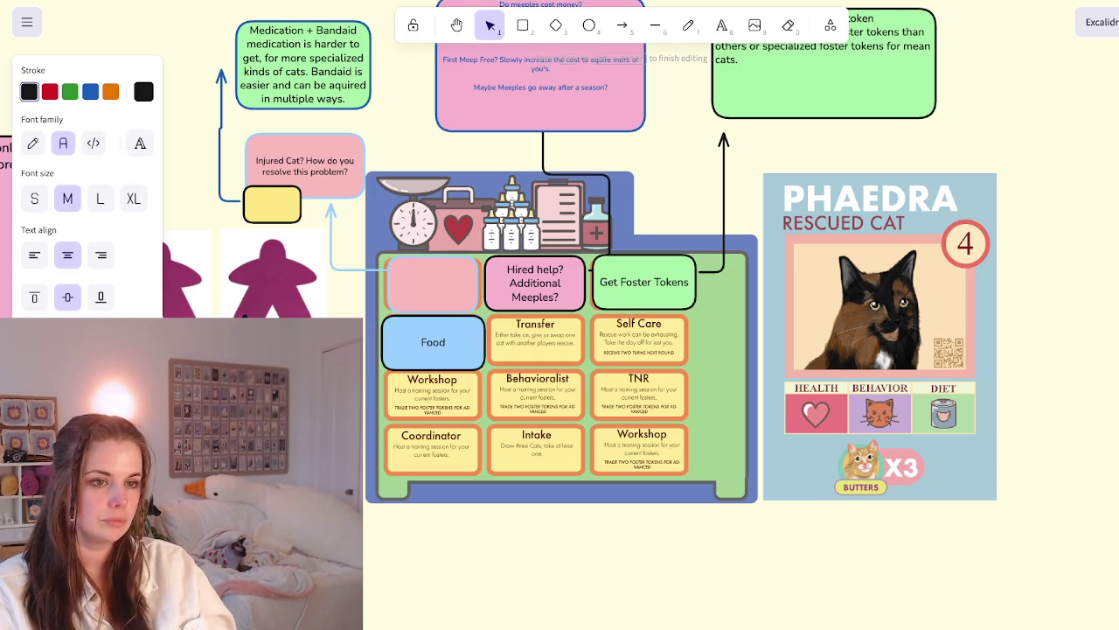
{"action": "key", "text": "Escape"}
Draw an arrow leading left out of the Food box
{"action": "key", "text": "a"}
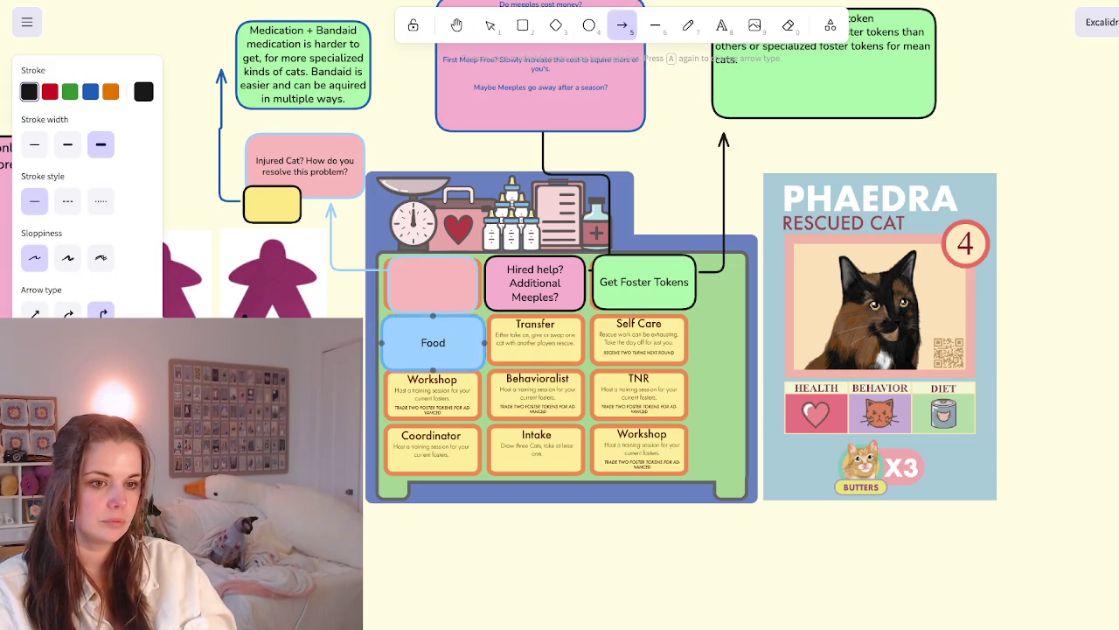
{"action": "left_click_drag", "start_coordinate": [382, 339], "coordinate": [306, 337]}
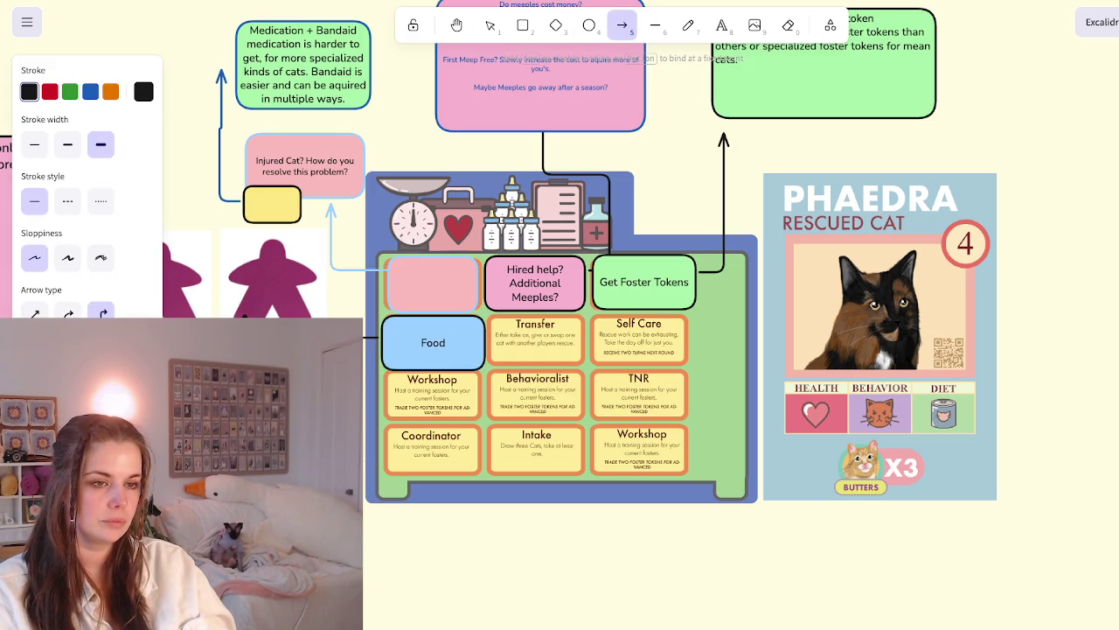
{"action": "key", "text": "Escape"}
{"action": "scroll", "coordinate": [498, 252], "scroll_direction": "down", "scroll_amount": 1}
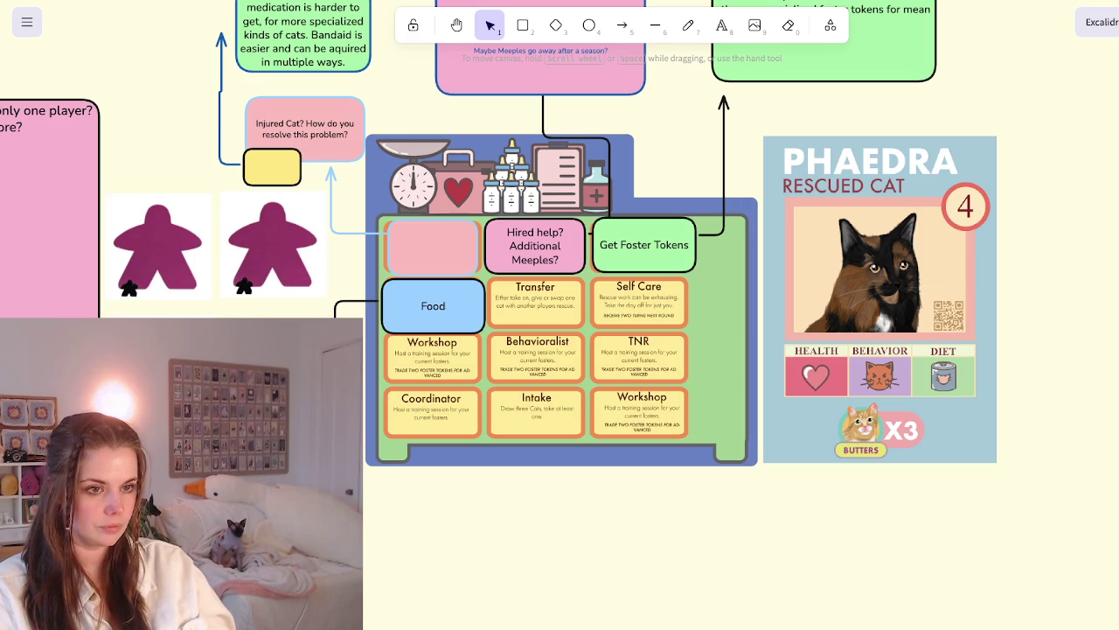
Draw a pink-filled rectangle note at the tip of the arrow from the Food box
{"action": "scroll", "coordinate": [559, 314], "scroll_direction": "left", "scroll_amount": 3}
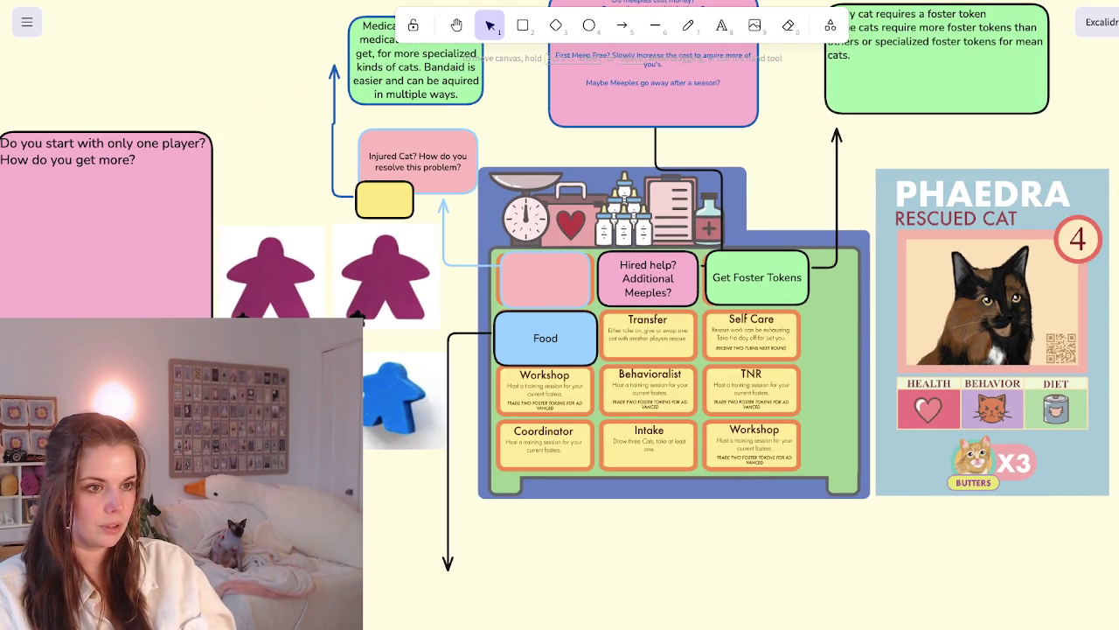
{"action": "scroll", "coordinate": [559, 315], "scroll_direction": "up", "scroll_amount": 2}
{"action": "scroll", "coordinate": [560, 315], "scroll_direction": "down", "scroll_amount": 2}
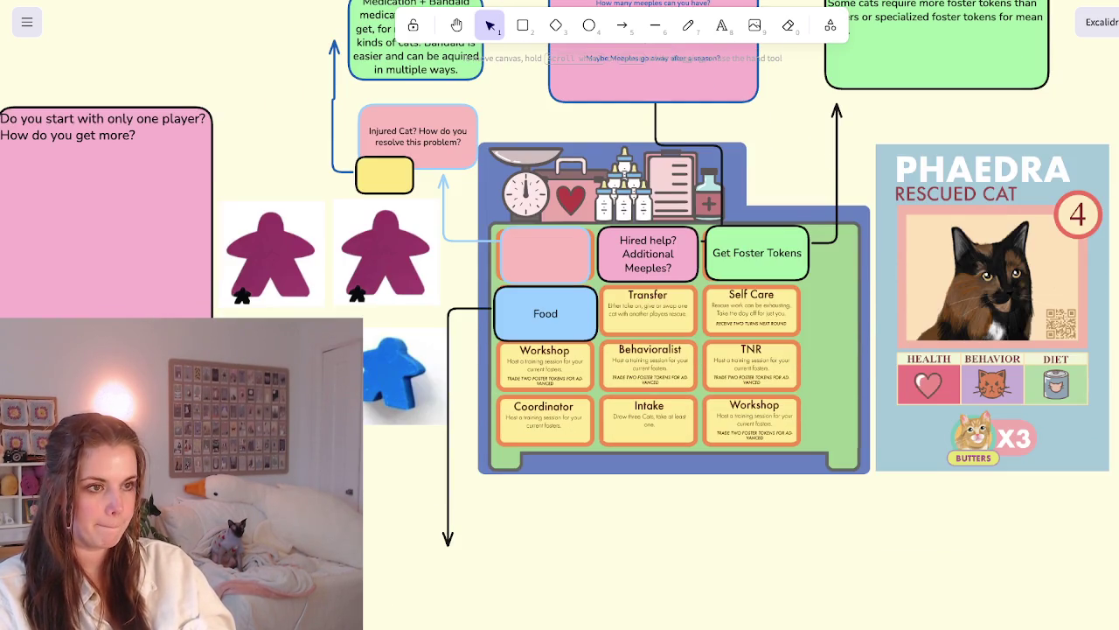
{"action": "scroll", "coordinate": [559, 314], "scroll_direction": "down", "scroll_amount": 1}
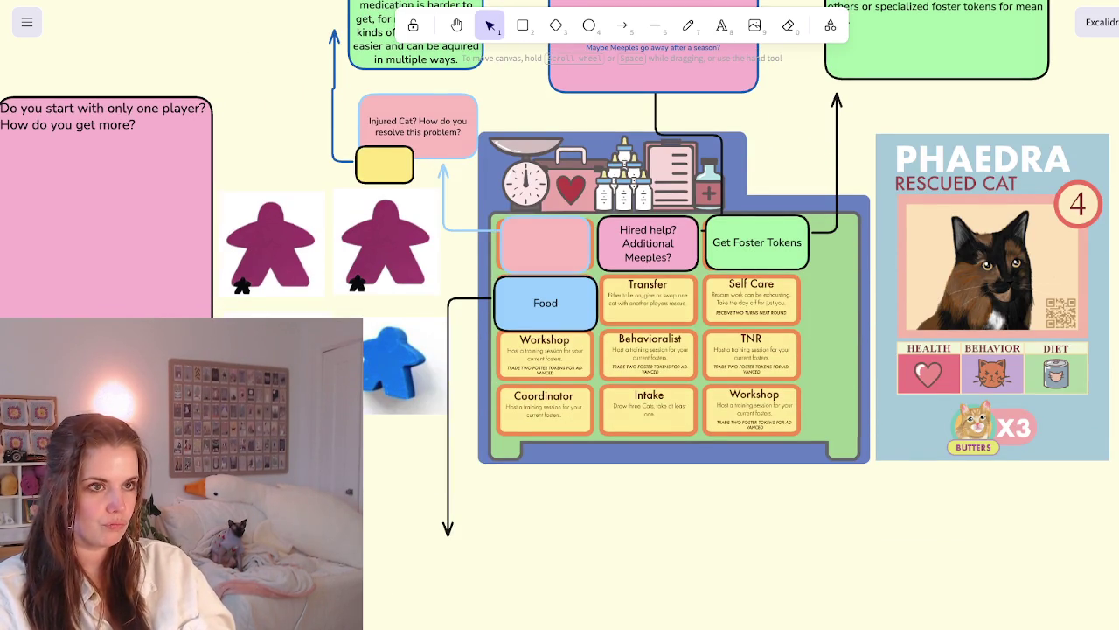
{"action": "scroll", "coordinate": [559, 315], "scroll_direction": "down", "scroll_amount": 2}
{"action": "scroll", "coordinate": [559, 315], "scroll_direction": "right", "scroll_amount": 1}
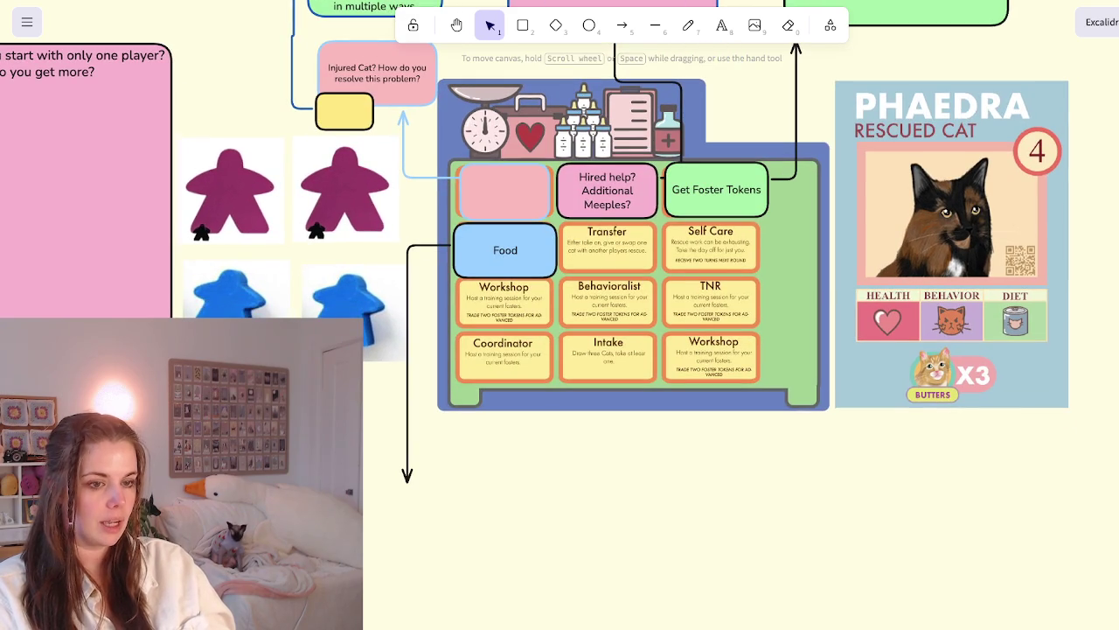
{"action": "key", "text": "r"}
{"action": "mouse_move", "coordinate": [372, 486]}
{"action": "left_mouse_down"}
{"action": "mouse_move", "coordinate": [572, 553]}
{"action": "mouse_move", "coordinate": [598, 582]}
{"action": "left_mouse_up"}
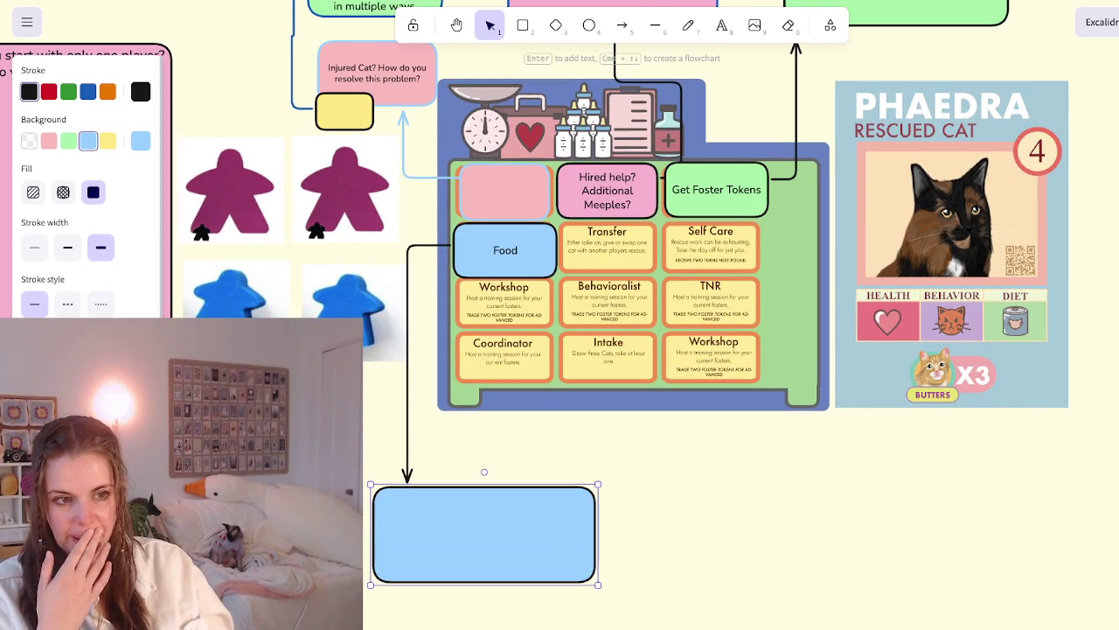
{"action": "left_click", "coordinate": [48, 140]}
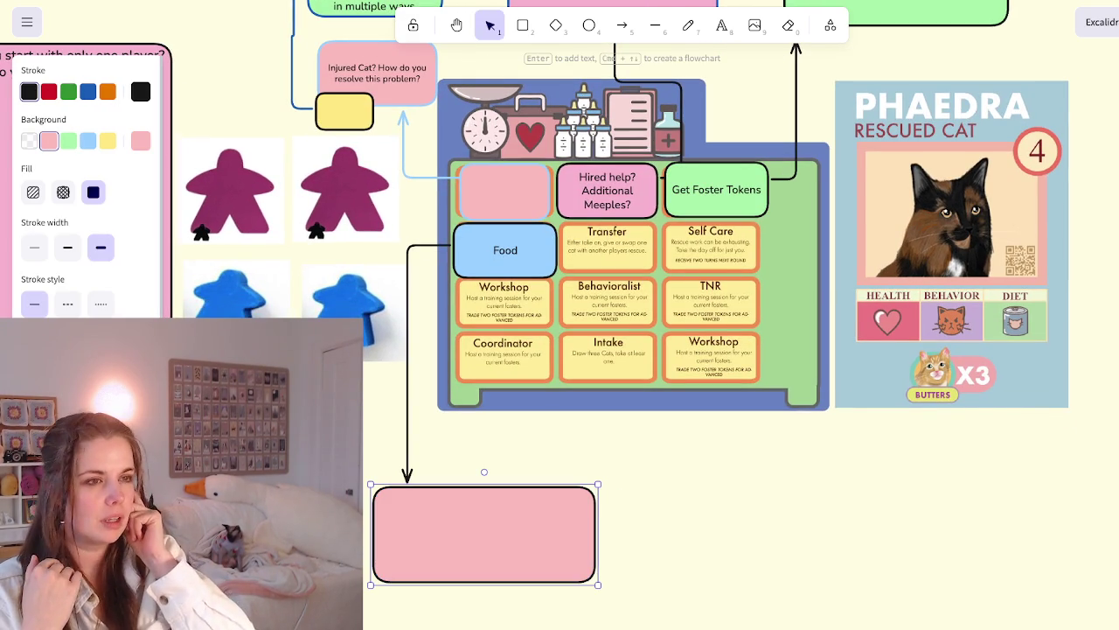
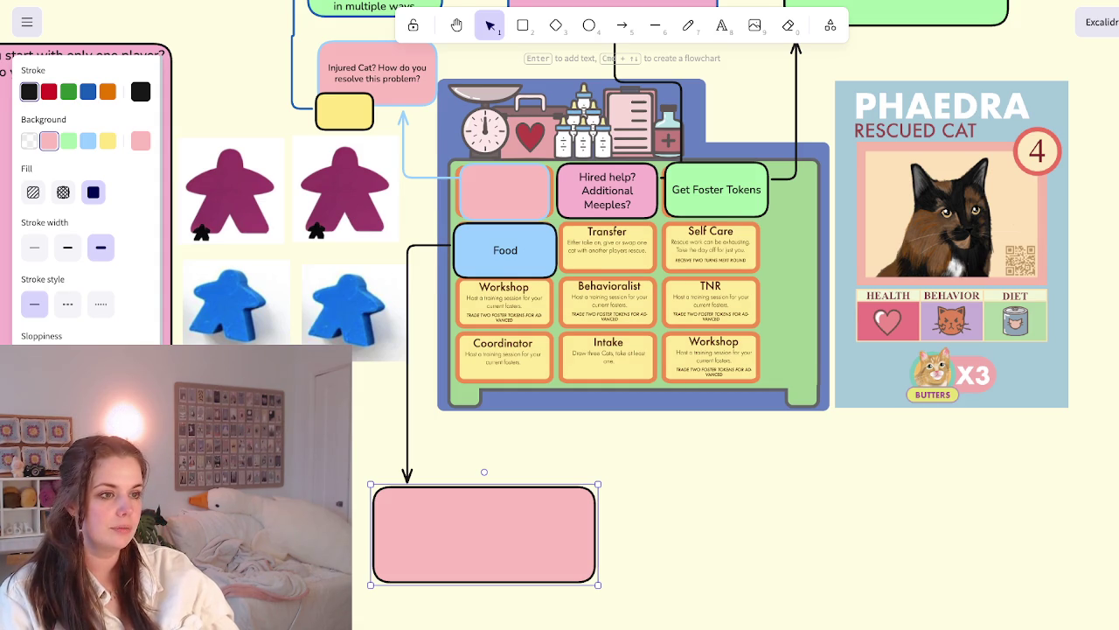
Draw a pink rounded box beside the 4 badge on the Phaedra cat card
{"action": "scroll", "coordinate": [749, 444], "scroll_direction": "right", "scroll_amount": 5}
{"action": "scroll", "coordinate": [749, 445], "scroll_direction": "up", "scroll_amount": 3}
{"action": "scroll", "coordinate": [749, 445], "scroll_direction": "up", "scroll_amount": 2}
{"action": "scroll", "coordinate": [749, 444], "scroll_direction": "up", "scroll_amount": 1}
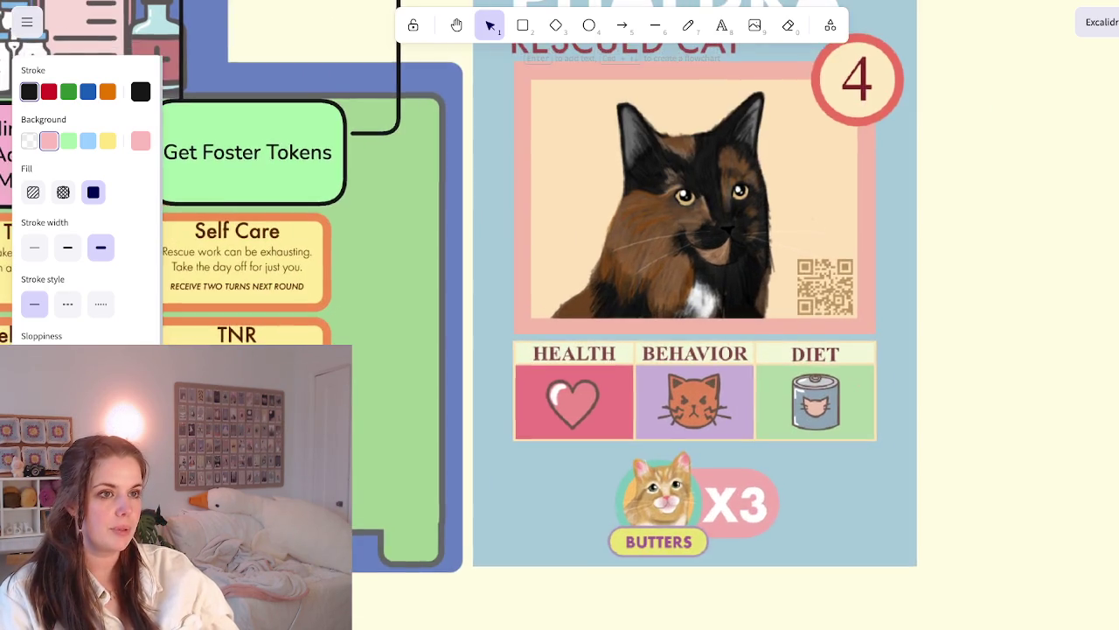
{"action": "scroll", "coordinate": [750, 444], "scroll_direction": "up", "scroll_amount": 3}
{"action": "scroll", "coordinate": [750, 444], "scroll_direction": "right", "scroll_amount": 3}
{"action": "key", "text": "o"}
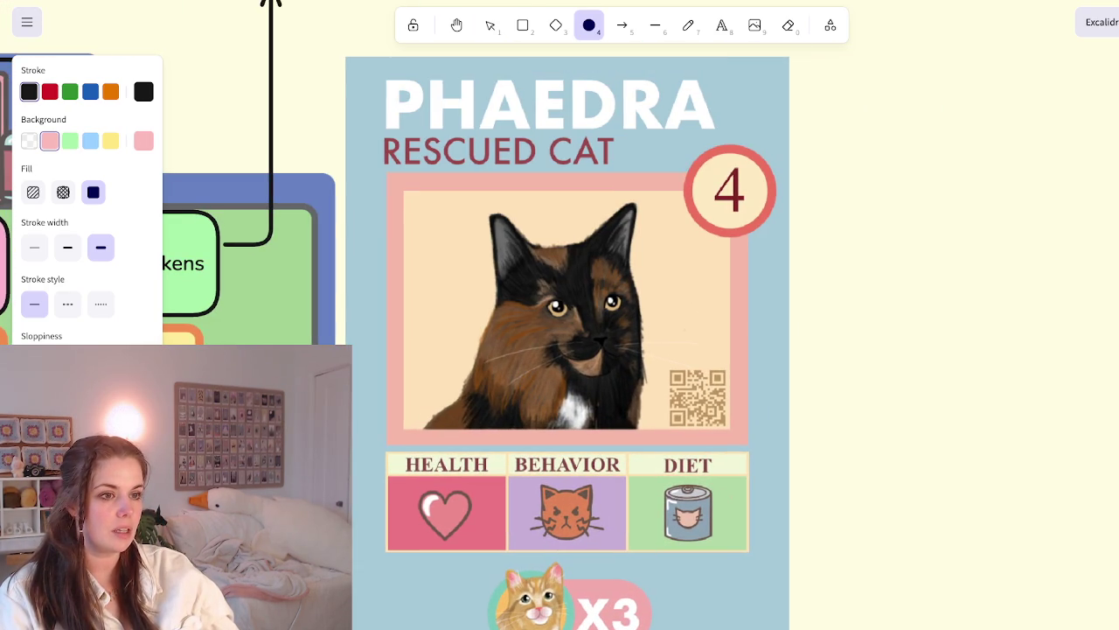
{"action": "key", "text": "r"}
{"action": "left_click_drag", "start_coordinate": [833, 233], "coordinate": [677, 370]}
{"action": "mouse_move", "coordinate": [752, 306]}
{"action": "left_mouse_down"}
{"action": "mouse_move", "coordinate": [746, 326]}
{"action": "mouse_move", "coordinate": [740, 317]}
{"action": "left_mouse_up"}
Write 'How many foster tokens? Or what kind?' in the box, then fit and place it by the badge
{"action": "double_click", "coordinate": [740, 317]}
{"action": "type", "text": "How many foster tokens? Or what k"}
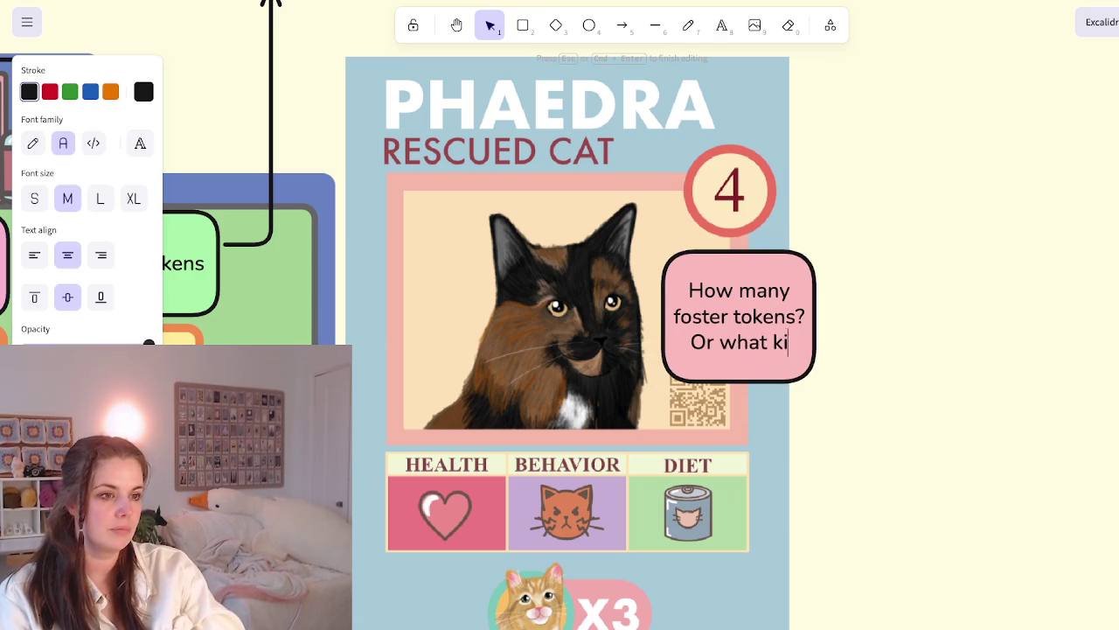
{"action": "type", "text": "ind?"}
{"action": "key", "text": "Escape"}
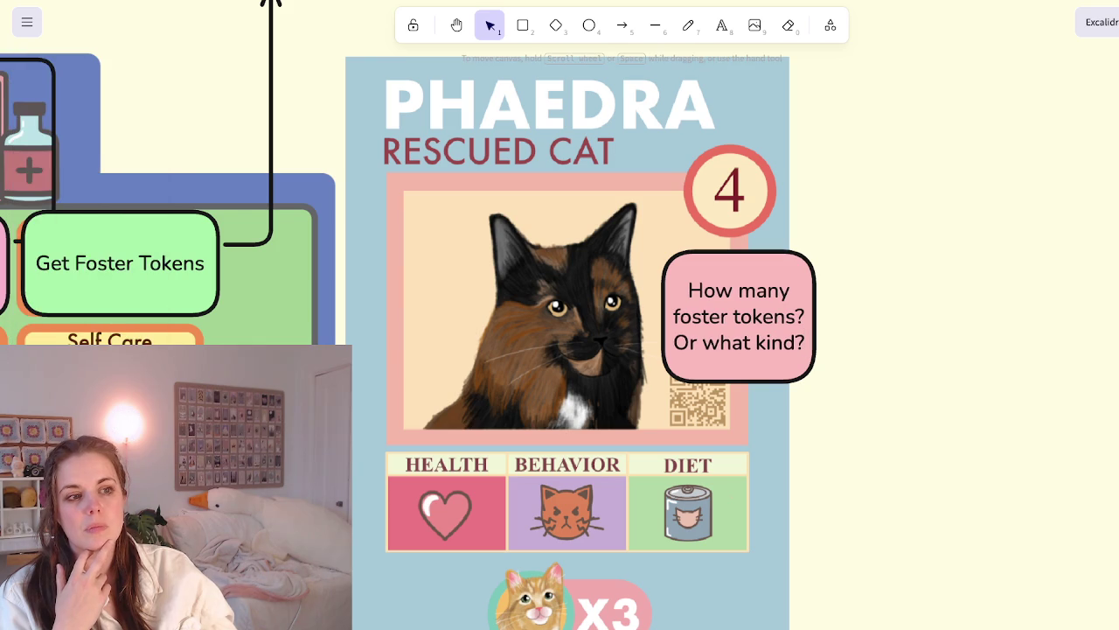
{"action": "mouse_move", "coordinate": [818, 249]}
{"action": "left_mouse_down"}
{"action": "mouse_move", "coordinate": [749, 187]}
{"action": "mouse_move", "coordinate": [807, 267]}
{"action": "mouse_move", "coordinate": [809, 290]}
{"action": "left_mouse_up"}
{"action": "mouse_move", "coordinate": [734, 338]}
{"action": "left_mouse_down"}
{"action": "mouse_move", "coordinate": [776, 313]}
{"action": "mouse_move", "coordinate": [760, 303]}
{"action": "left_mouse_up"}
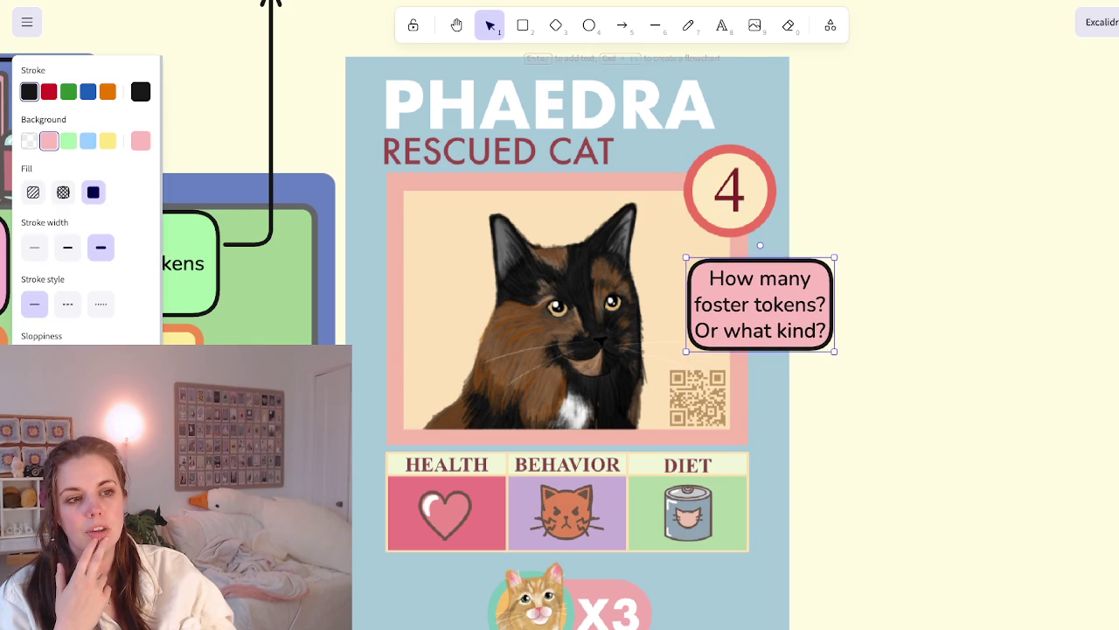
{"action": "key", "text": "Escape"}
{"action": "scroll", "coordinate": [568, 332], "scroll_direction": "down", "scroll_amount": 1}
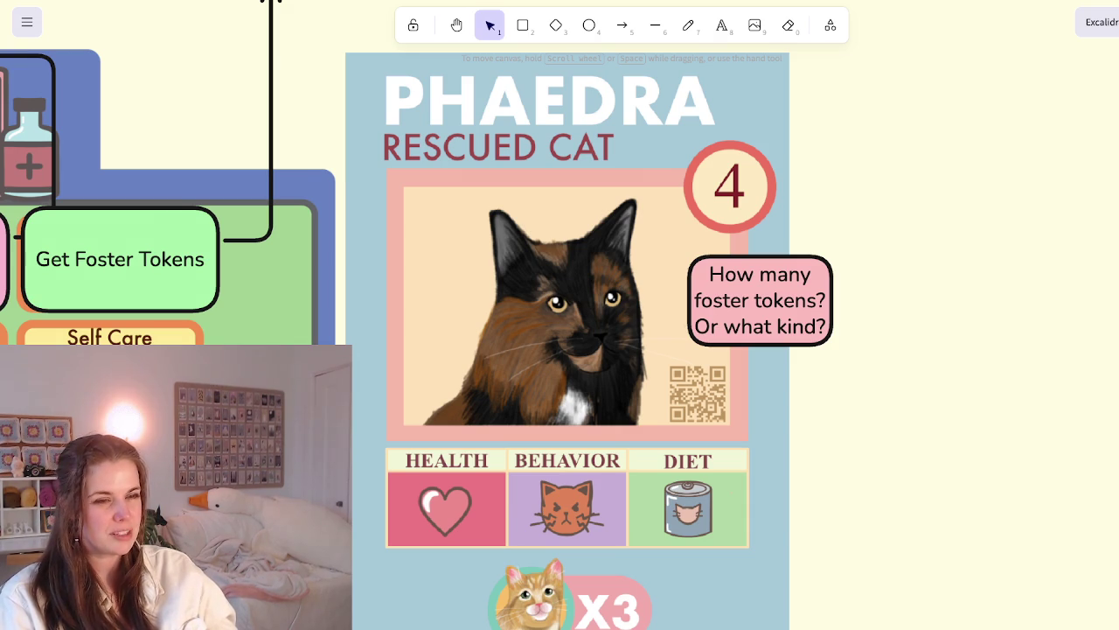
{"action": "scroll", "coordinate": [577, 280], "scroll_direction": "down", "scroll_amount": 5}
{"action": "scroll", "coordinate": [490, 306], "scroll_direction": "down", "scroll_amount": 3}
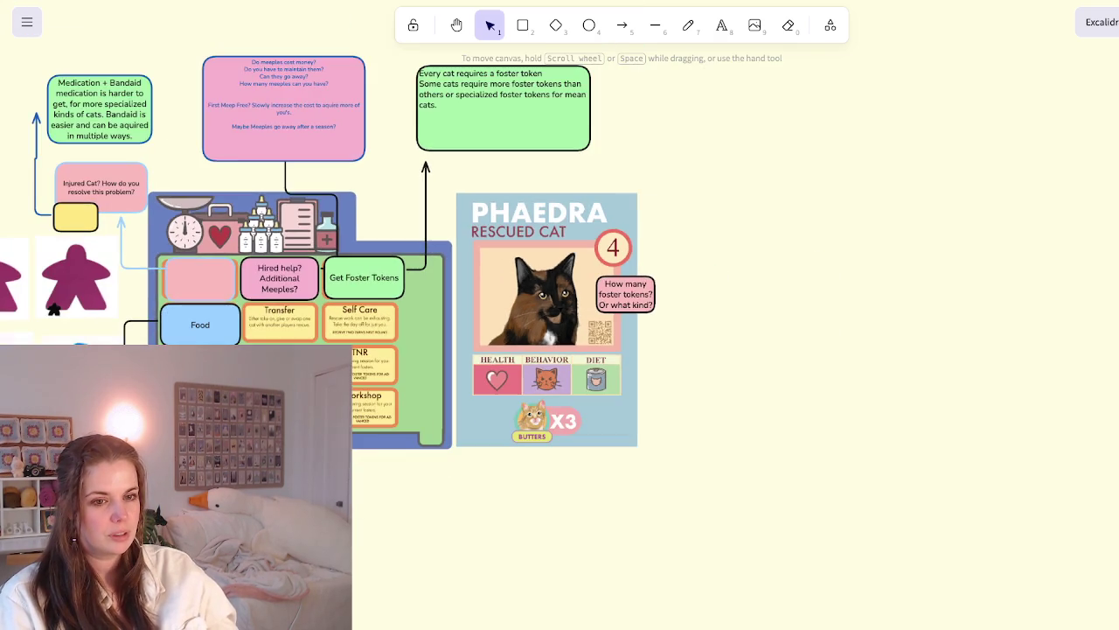
{"action": "scroll", "coordinate": [753, 266], "scroll_direction": "down", "scroll_amount": 5}
{"action": "scroll", "coordinate": [488, 317], "scroll_direction": "up", "scroll_amount": 8}
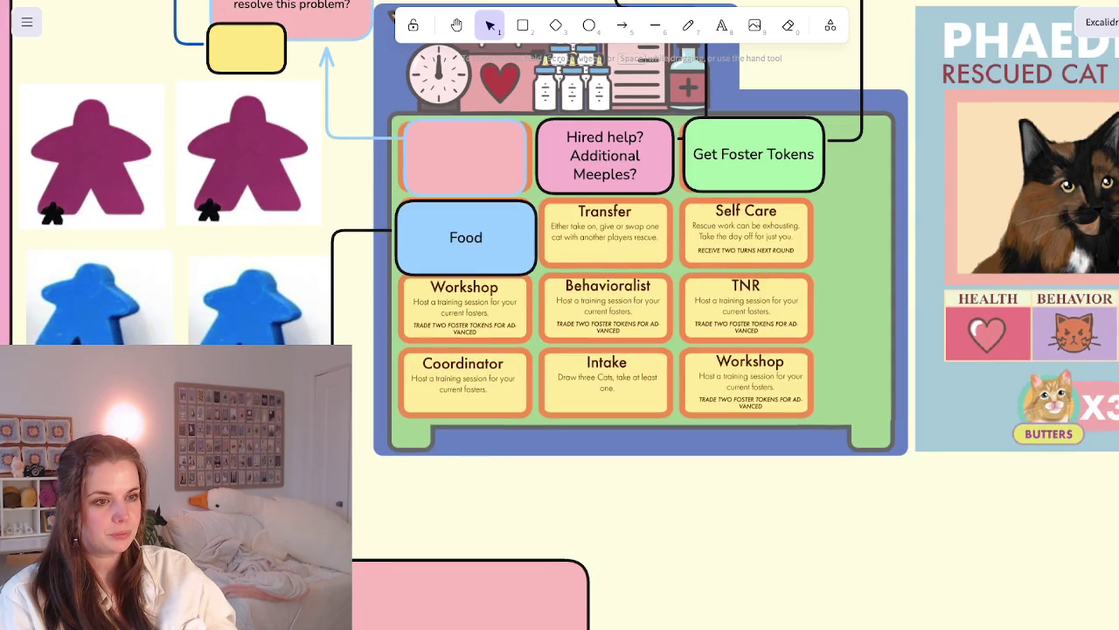
{"action": "scroll", "coordinate": [638, 263], "scroll_direction": "up", "scroll_amount": 3}
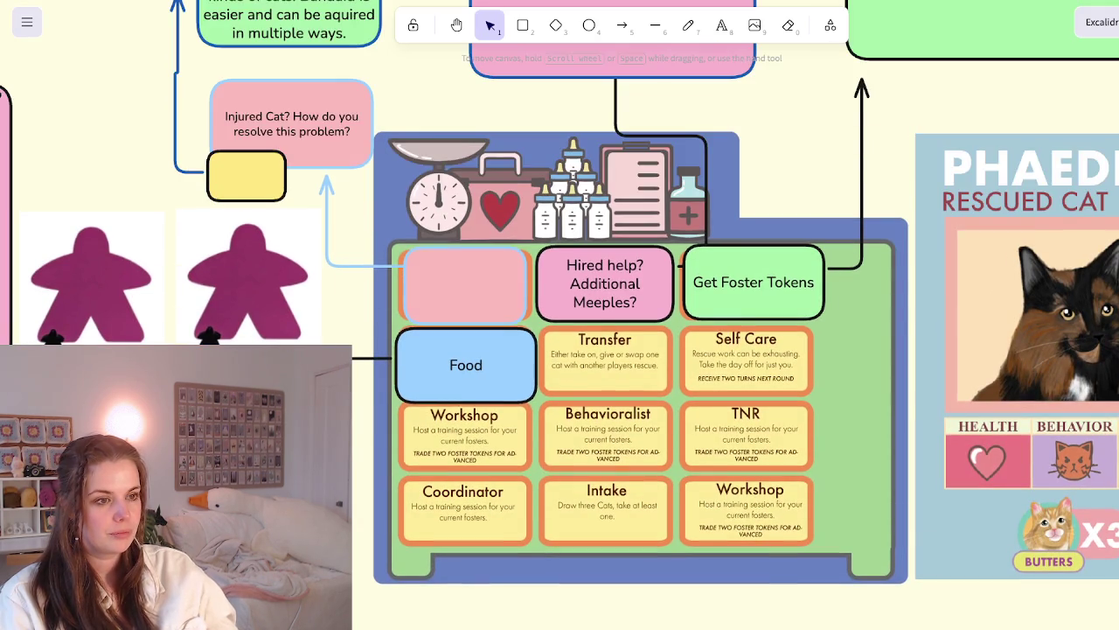
{"action": "scroll", "coordinate": [665, 350], "scroll_direction": "down", "scroll_amount": 1}
{"action": "scroll", "coordinate": [665, 350], "scroll_direction": "down", "scroll_amount": 5}
{"action": "scroll", "coordinate": [664, 350], "scroll_direction": "up", "scroll_amount": 2}
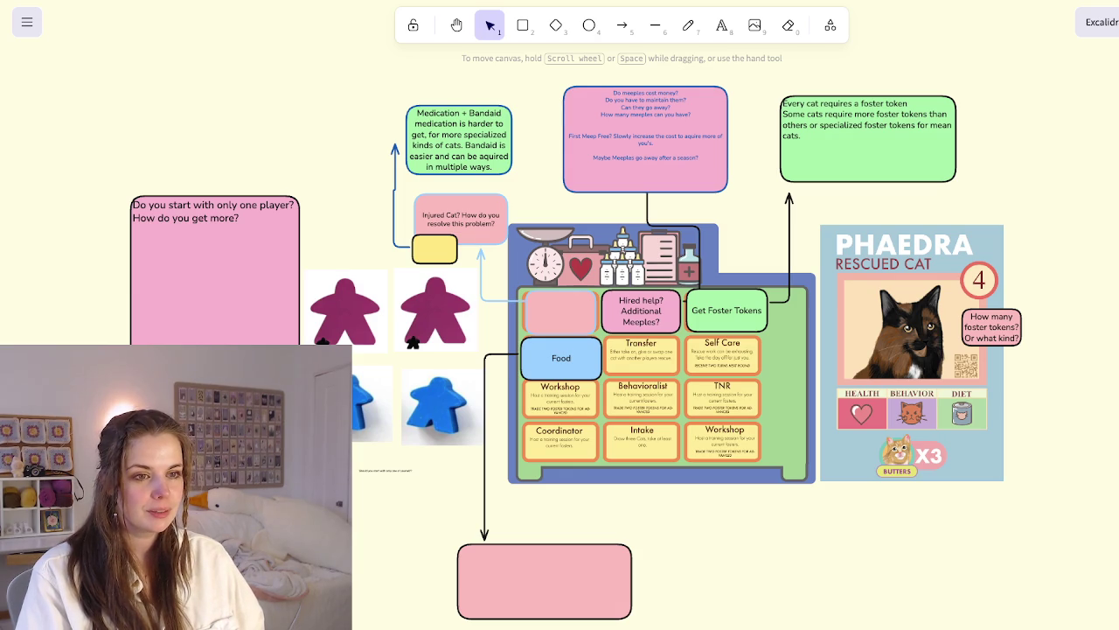
{"action": "scroll", "coordinate": [560, 350], "scroll_direction": "down", "scroll_amount": 2}
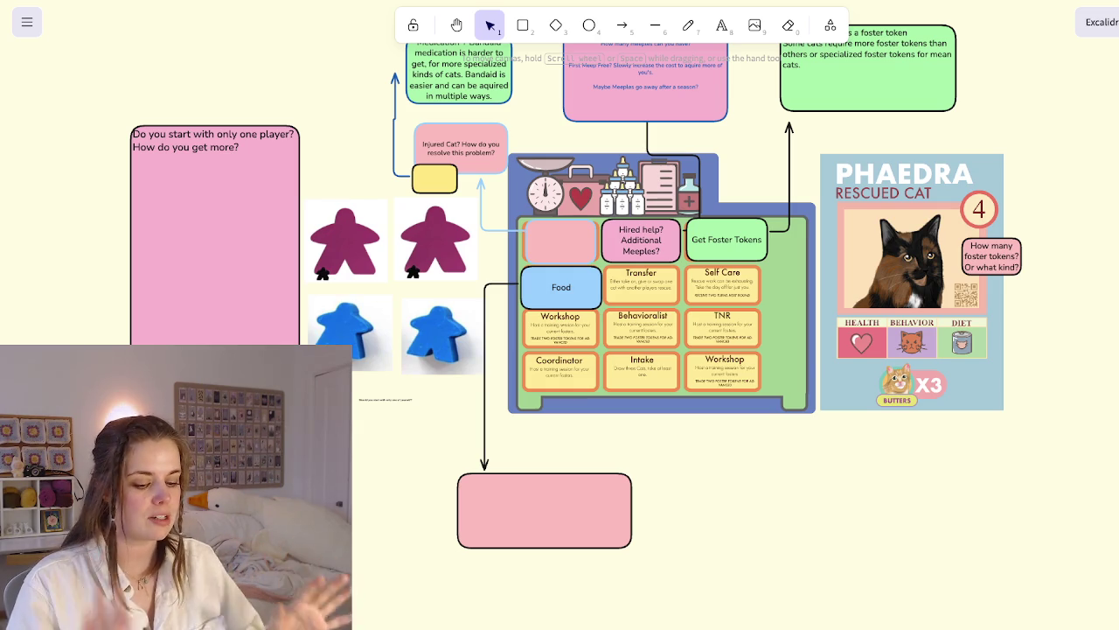
{"action": "scroll", "coordinate": [560, 315], "scroll_direction": "up", "scroll_amount": 2}
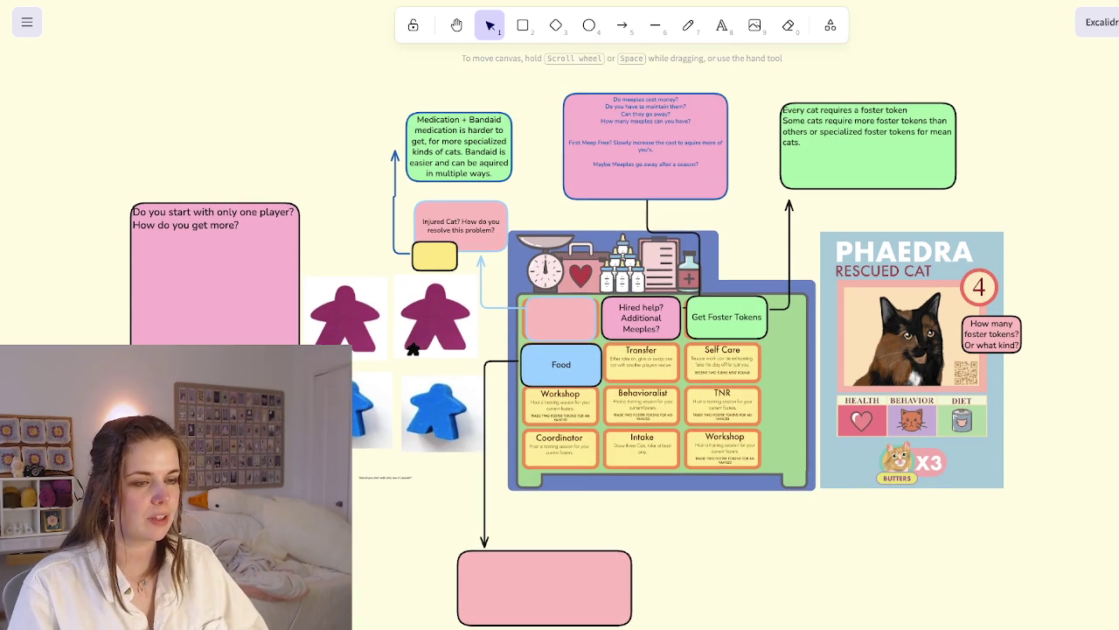
Label the empty pink slot 'Vet Tokens', correcting the stray letter and question mark
{"action": "scroll", "coordinate": [621, 361], "scroll_direction": "up", "scroll_amount": 3}
{"action": "scroll", "coordinate": [621, 361], "scroll_direction": "up", "scroll_amount": 1}
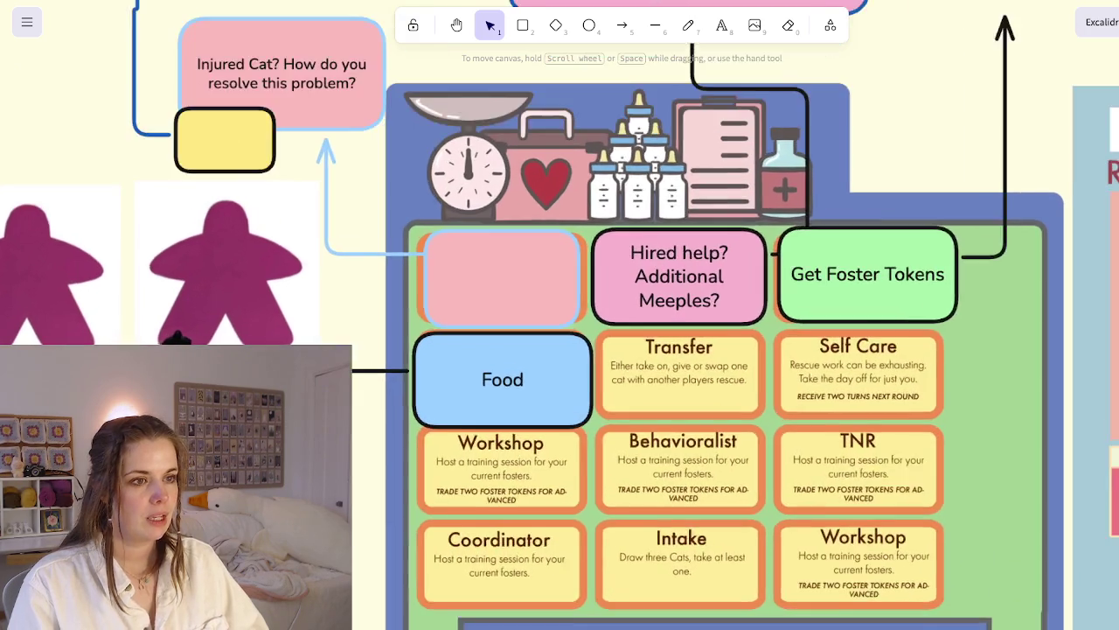
{"action": "scroll", "coordinate": [621, 361], "scroll_direction": "up", "scroll_amount": 3}
{"action": "scroll", "coordinate": [643, 361], "scroll_direction": "down", "scroll_amount": 2}
{"action": "scroll", "coordinate": [643, 360], "scroll_direction": "down", "scroll_amount": 2}
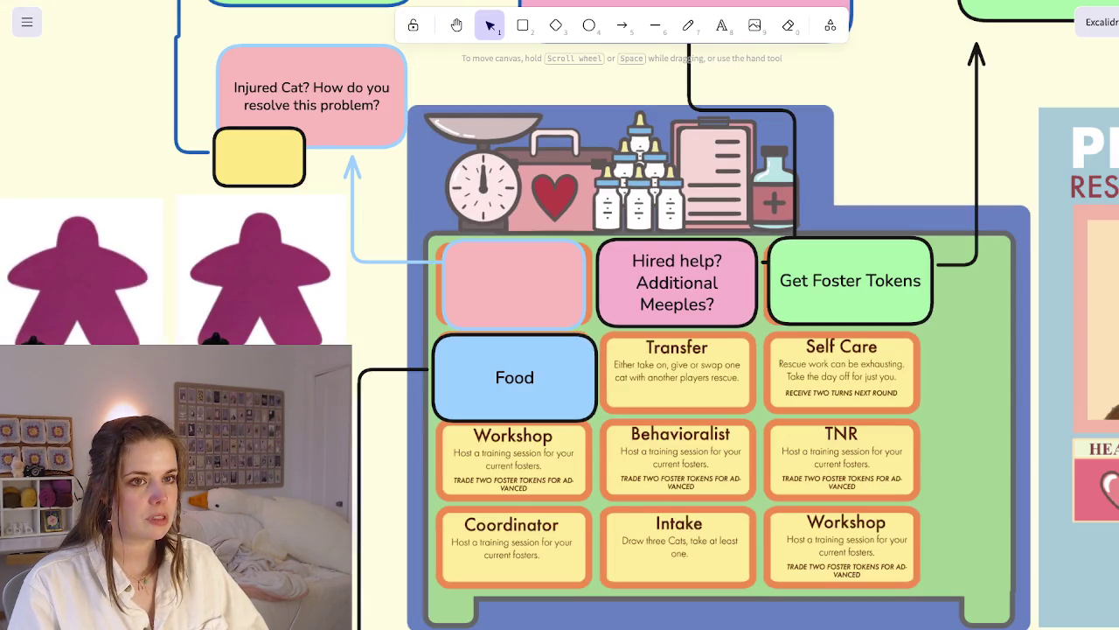
{"action": "double_click", "coordinate": [515, 283]}
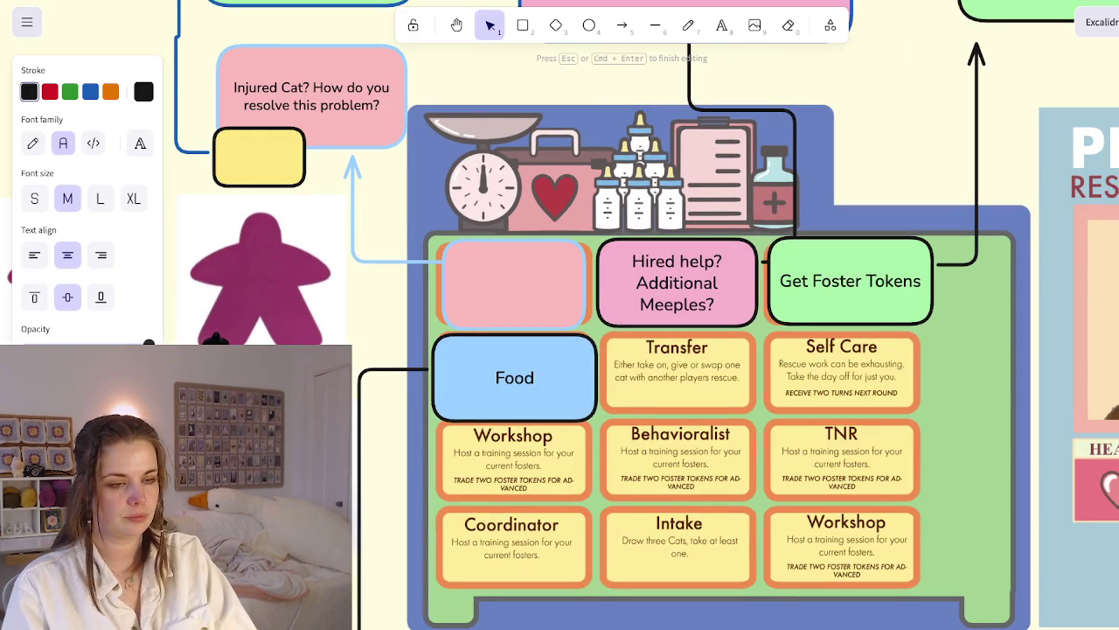
{"action": "type", "text": "VetO"}
{"action": "key", "text": "BackSpace"}
{"action": "type", "text": "Tokens?"}
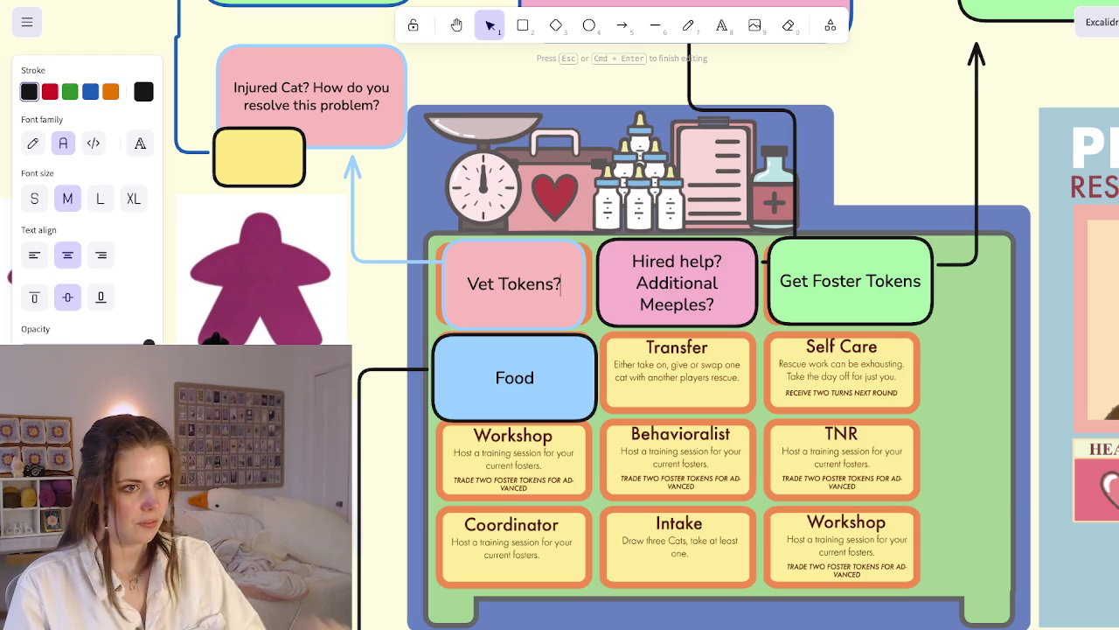
{"action": "key", "text": "BackSpace"}
{"action": "key", "text": "Escape"}
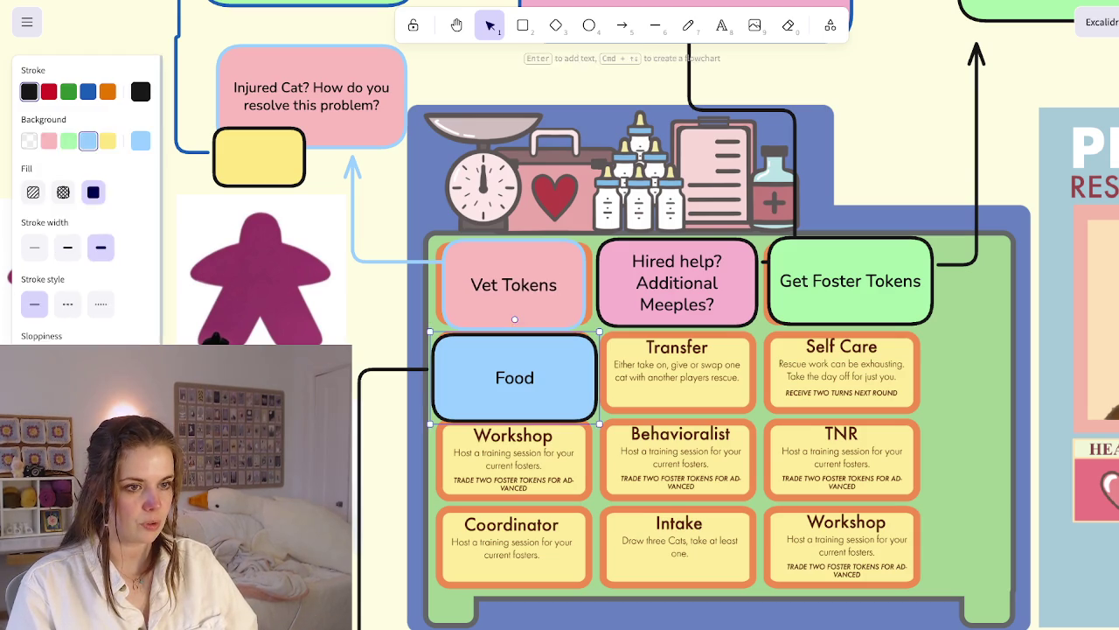
Paste a duplicate of the Food box over the Transfer card
{"action": "double_click", "coordinate": [514, 377]}
{"action": "key", "text": "Escape"}
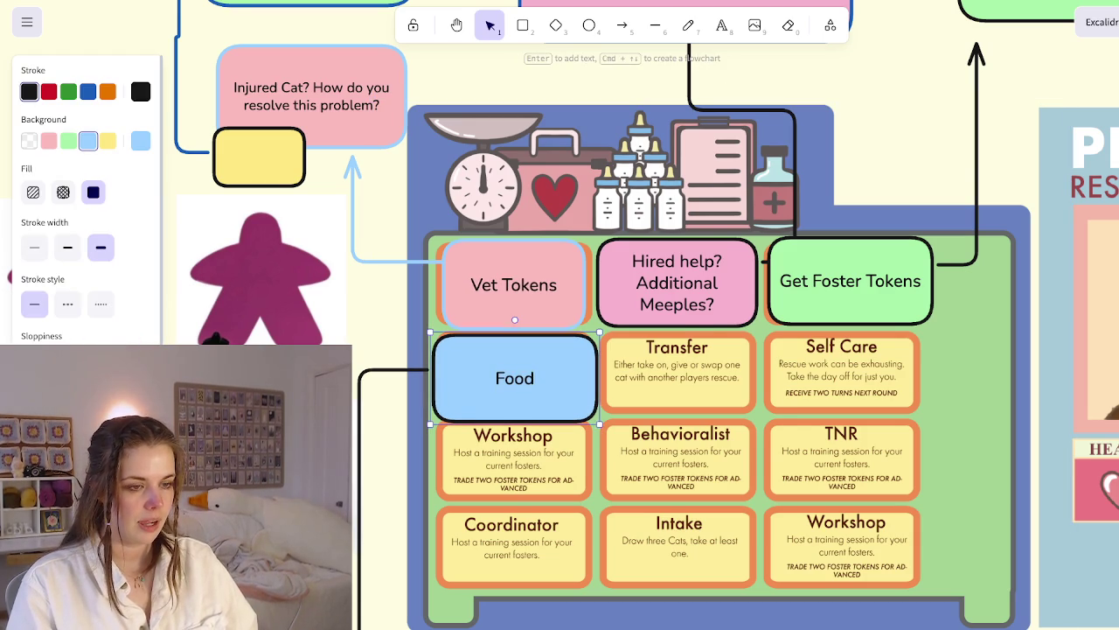
{"action": "key", "text": "ctrl+v"}
{"action": "mouse_move", "coordinate": [700, 383]}
{"action": "left_mouse_down"}
{"action": "mouse_move", "coordinate": [677, 404]}
{"action": "mouse_move", "coordinate": [676, 378]}
{"action": "left_mouse_up"}
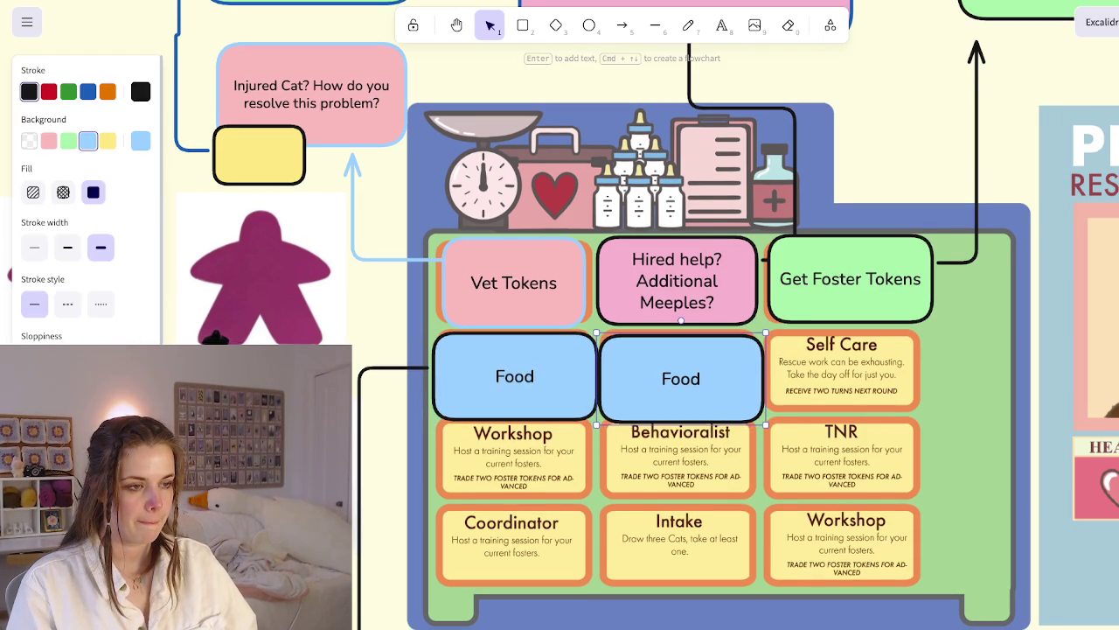
Undo the duplicated Food box so the Transfer card is uncovered
{"action": "scroll", "coordinate": [560, 314], "scroll_direction": "right", "scroll_amount": 5}
{"action": "scroll", "coordinate": [560, 315], "scroll_direction": "left", "scroll_amount": 1}
{"action": "scroll", "coordinate": [559, 315], "scroll_direction": "left", "scroll_amount": 2}
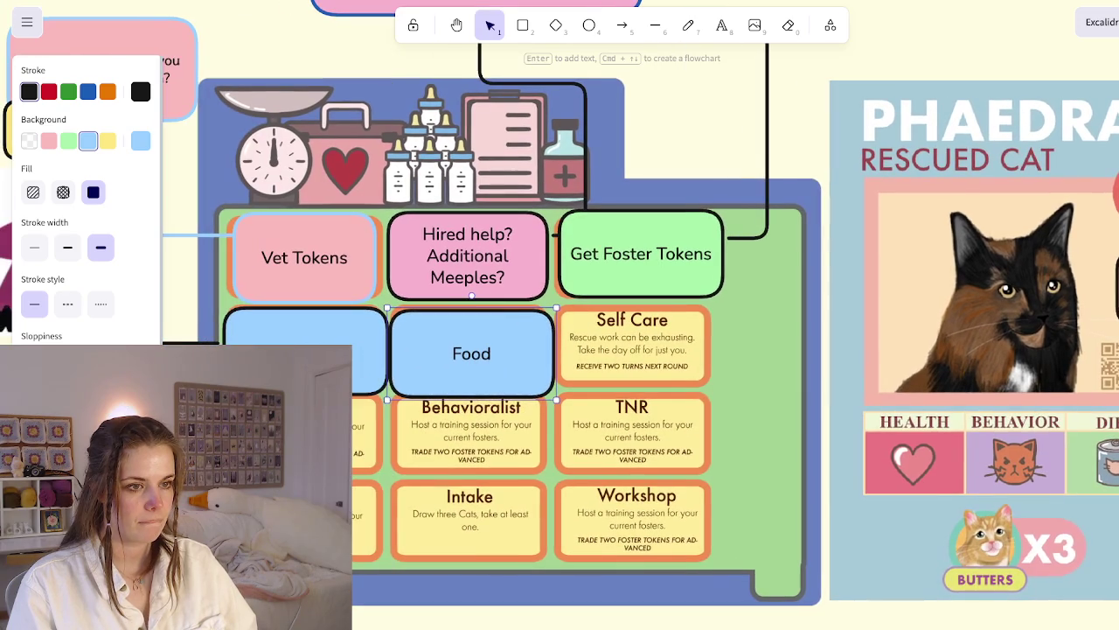
{"action": "key", "text": "ctrl+z"}
{"action": "key", "text": "ctrl+z"}
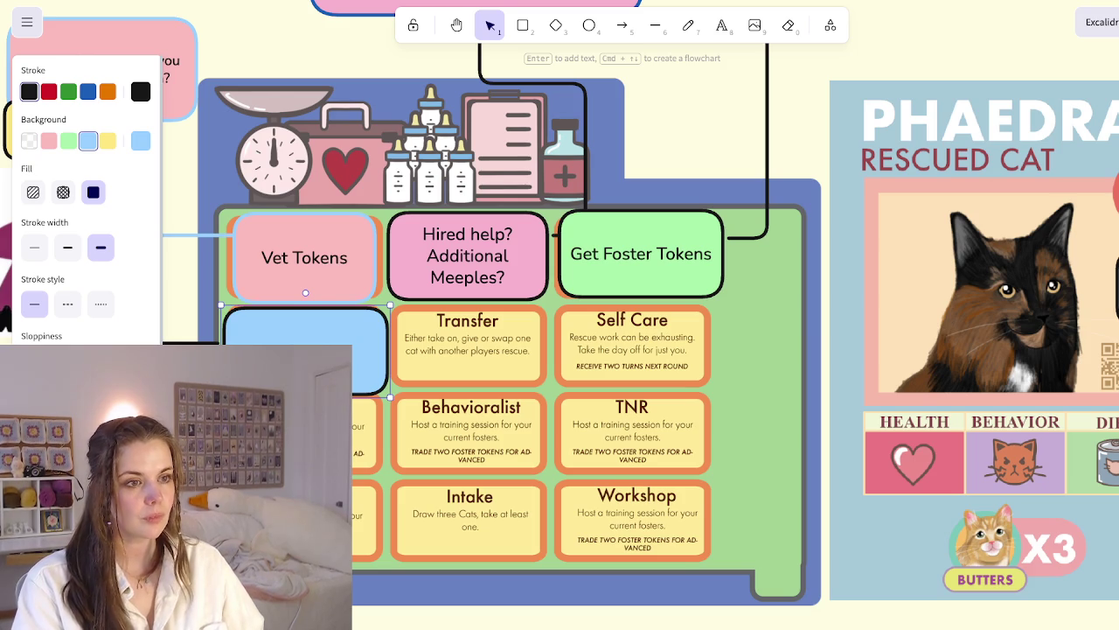
Add 'Potentially cats can be worth different amounts of foster tokens. (Just based on vibes ;))' to the green note
{"action": "scroll", "coordinate": [559, 315], "scroll_direction": "up", "scroll_amount": 1}
{"action": "scroll", "coordinate": [560, 315], "scroll_direction": "up", "scroll_amount": 2}
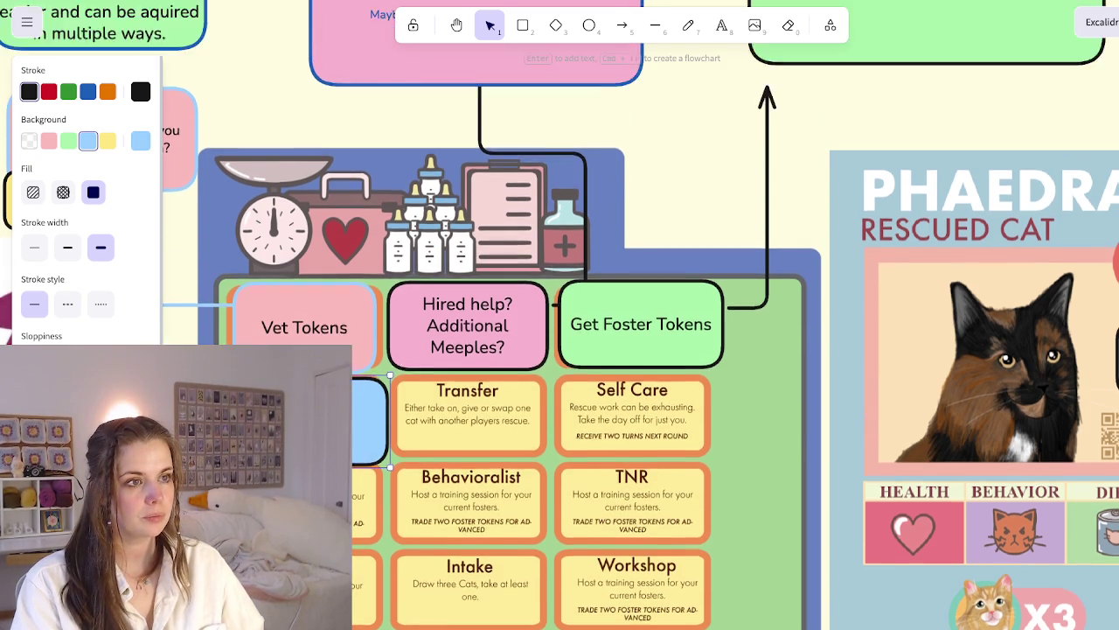
{"action": "scroll", "coordinate": [559, 315], "scroll_direction": "up", "scroll_amount": 3}
{"action": "left_click", "coordinate": [875, 175]}
{"action": "key", "text": "Return"}
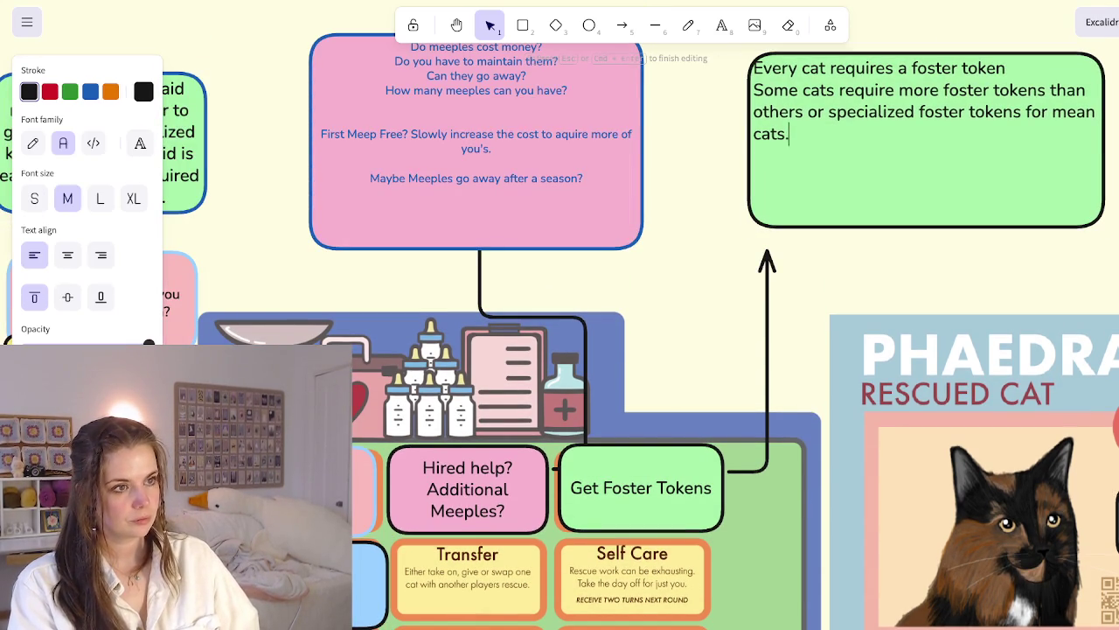
{"action": "key", "text": "Return"}
{"action": "type", "text": "Potentially cats can be worth dif"}
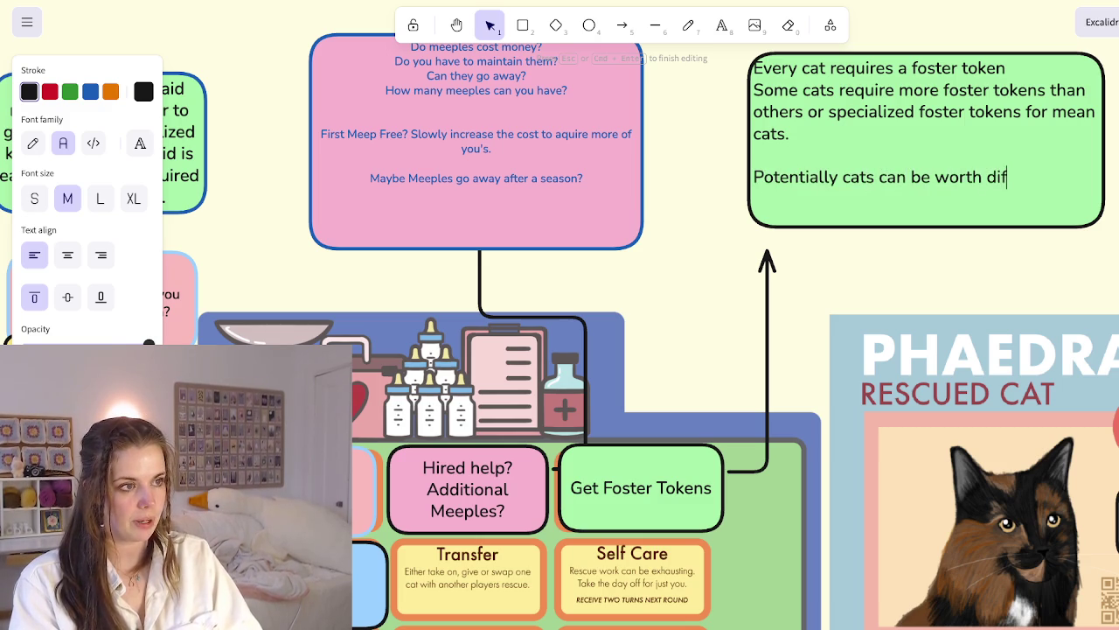
{"action": "type", "text": "ferenta"}
{"action": "key", "text": "BackSpace"}
{"action": "type", "text": "am"}
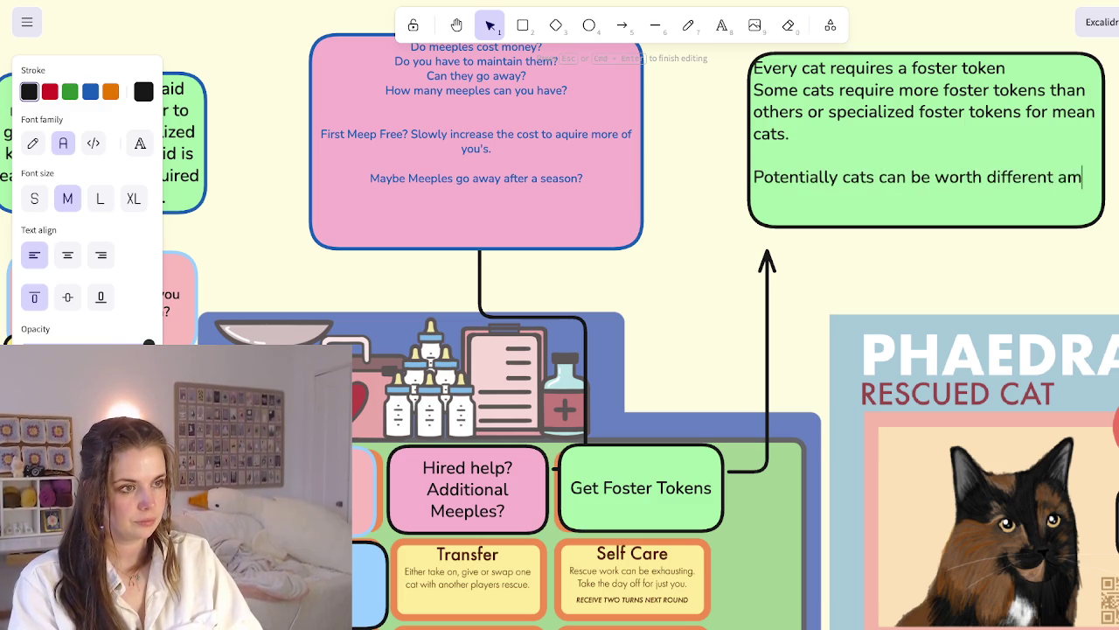
{"action": "type", "text": "ounts of foster tokesn"}
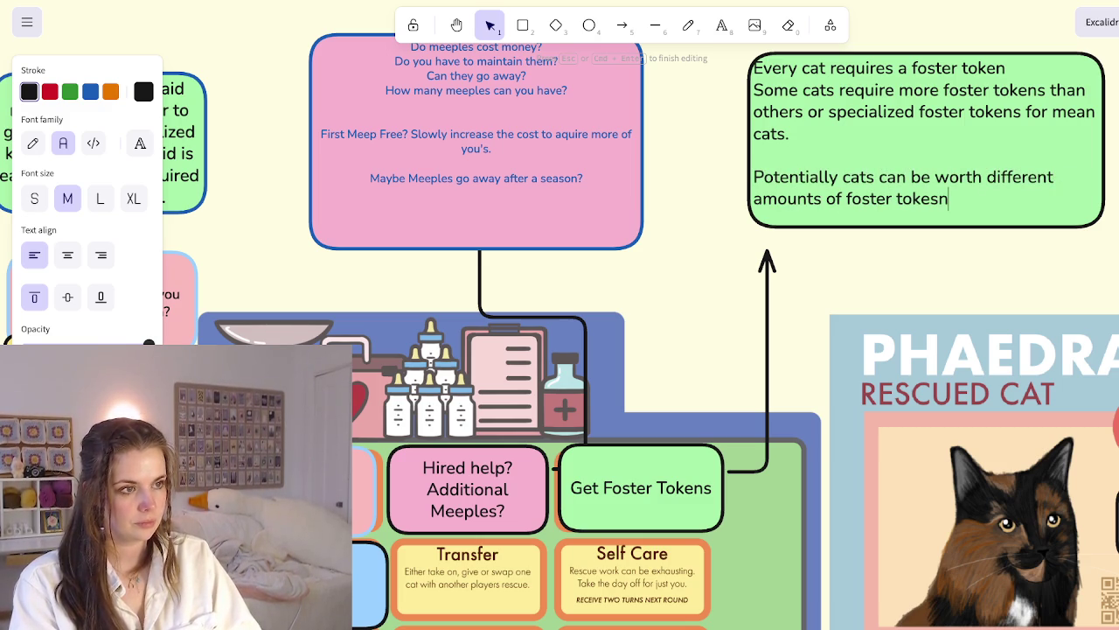
{"action": "key", "text": "BackSpace"}
{"action": "key", "text": "BackSpace"}
{"action": "type", "text": "ns. (Just based on vibe"}
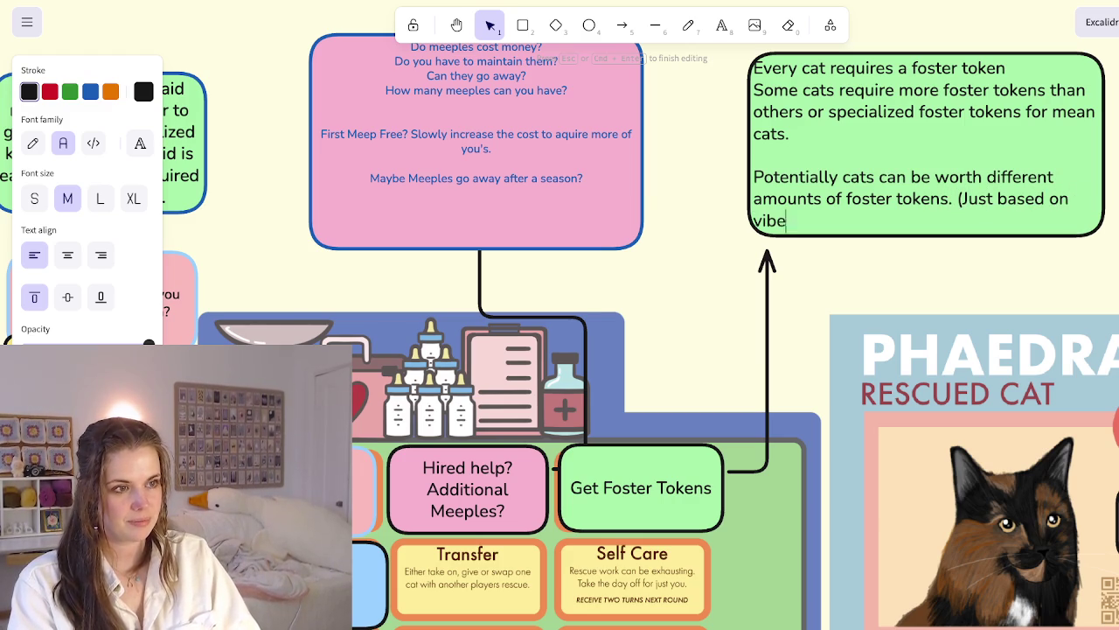
{"action": "type", "text": "s ;))"}
{"action": "key", "text": "Escape"}
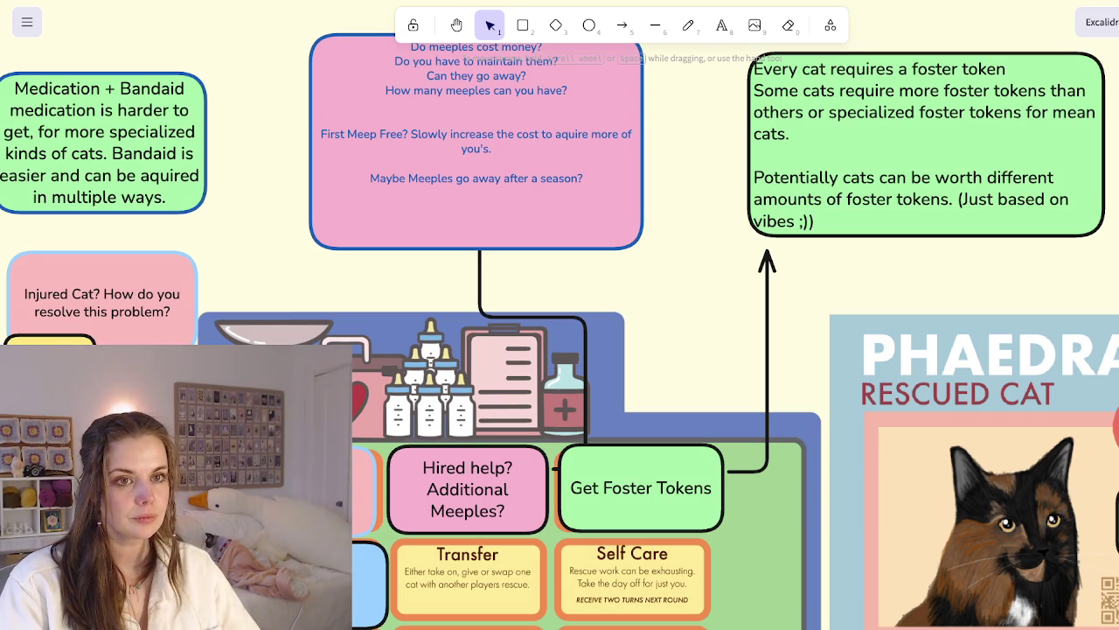
Zoom the canvas out to show the Phaedra card alongside the notes
{"action": "scroll", "coordinate": [495, 264], "scroll_direction": "down", "scroll_amount": 2}
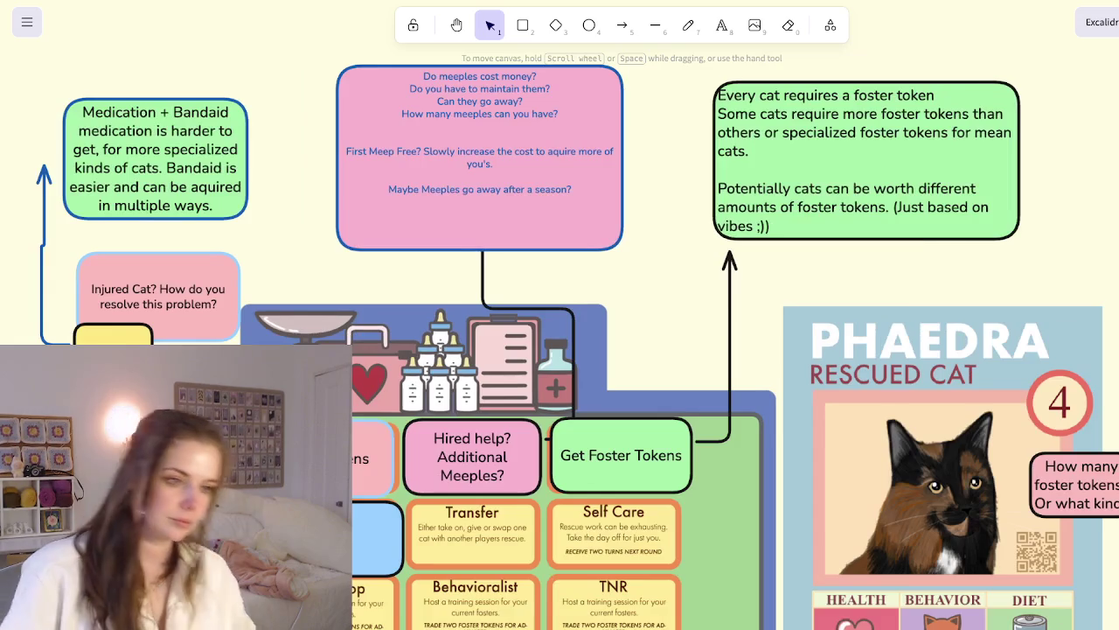
{"action": "scroll", "coordinate": [496, 264], "scroll_direction": "down", "scroll_amount": 1}
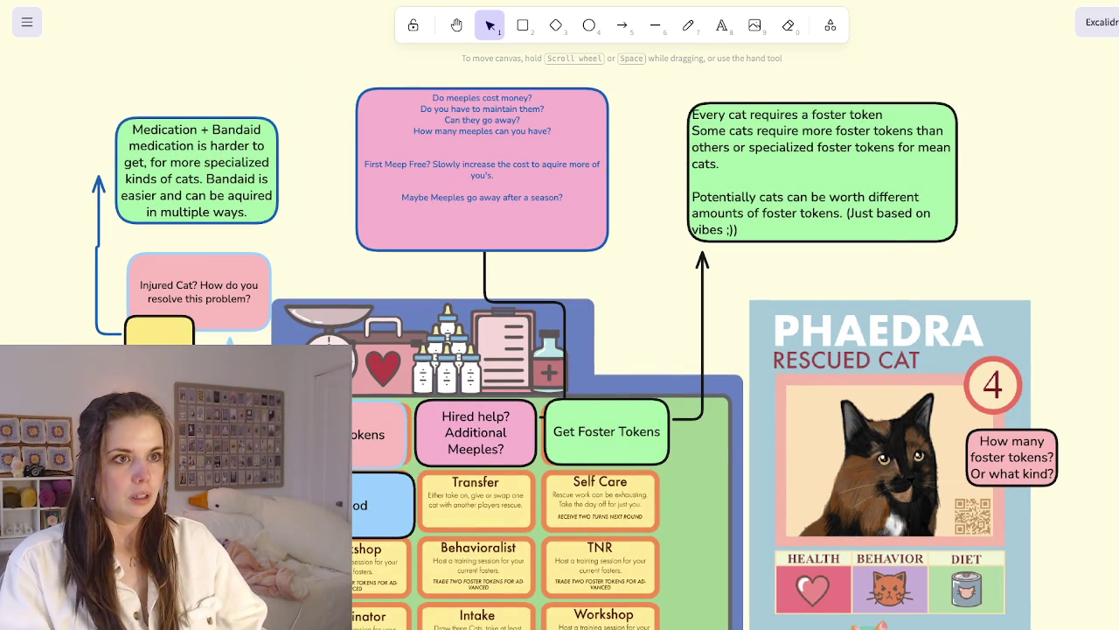
Draw a pink card in the slot below Food labelled 'Upgrade - Hire people/ upgrades'
{"action": "scroll", "coordinate": [524, 262], "scroll_direction": "down", "scroll_amount": 2}
{"action": "scroll", "coordinate": [525, 262], "scroll_direction": "down", "scroll_amount": 2}
{"action": "left_click", "coordinate": [522, 24]}
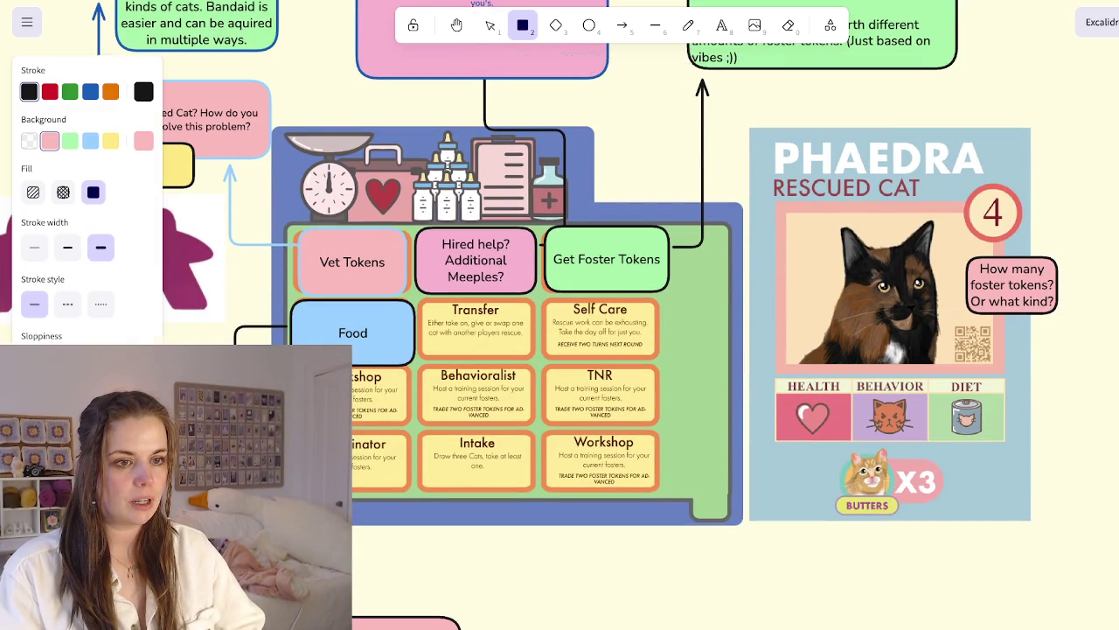
{"action": "left_click_drag", "start_coordinate": [293, 365], "coordinate": [414, 428]}
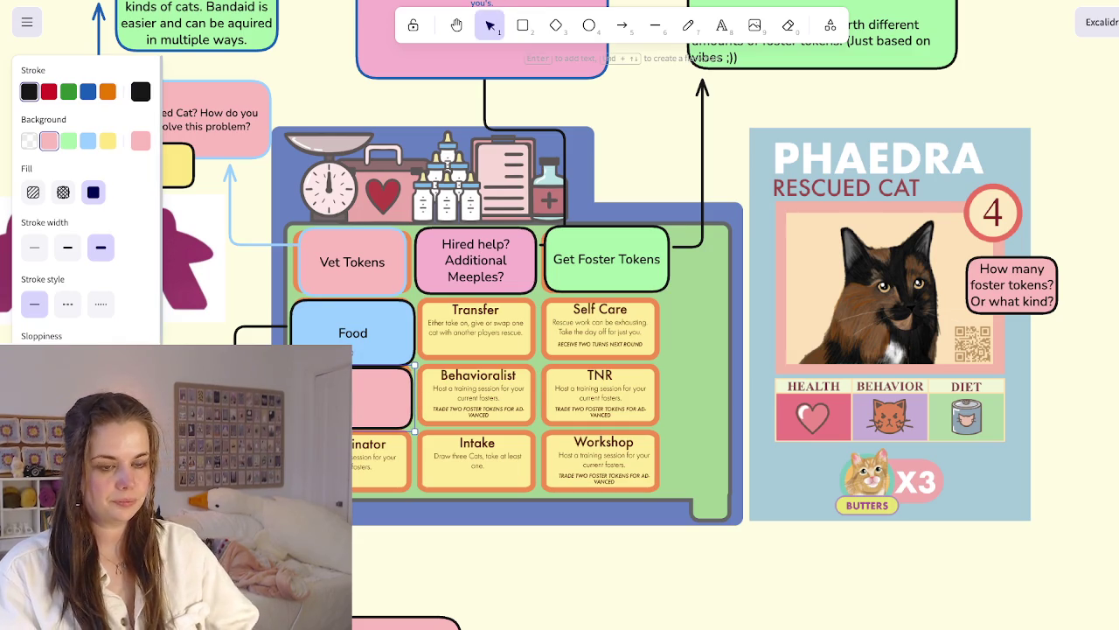
{"action": "key", "text": "Return"}
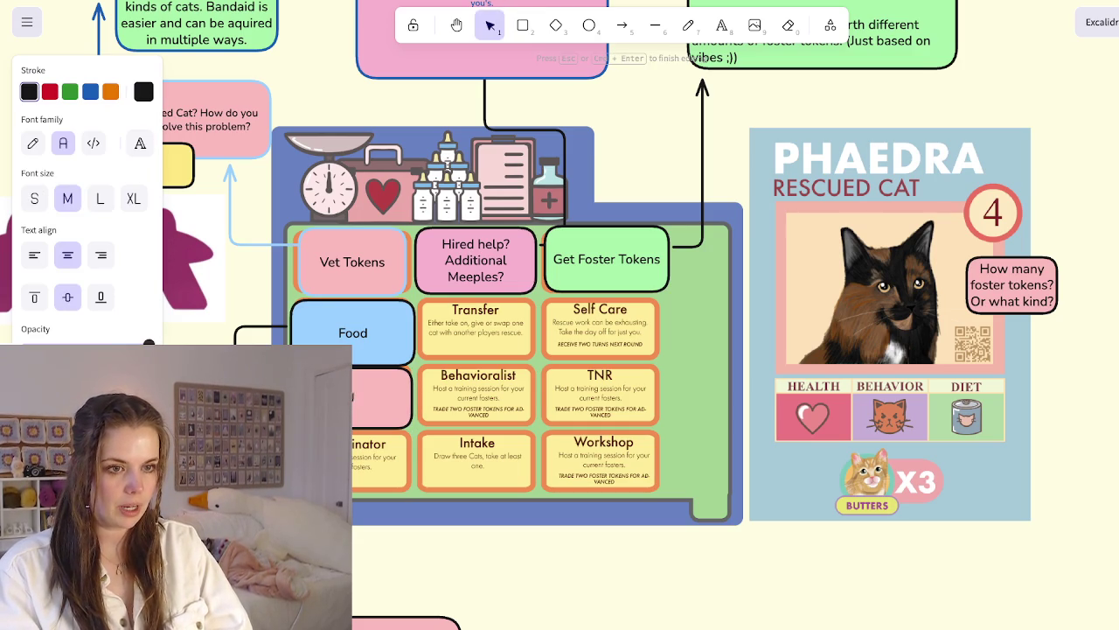
{"action": "type", "text": "Trade"}
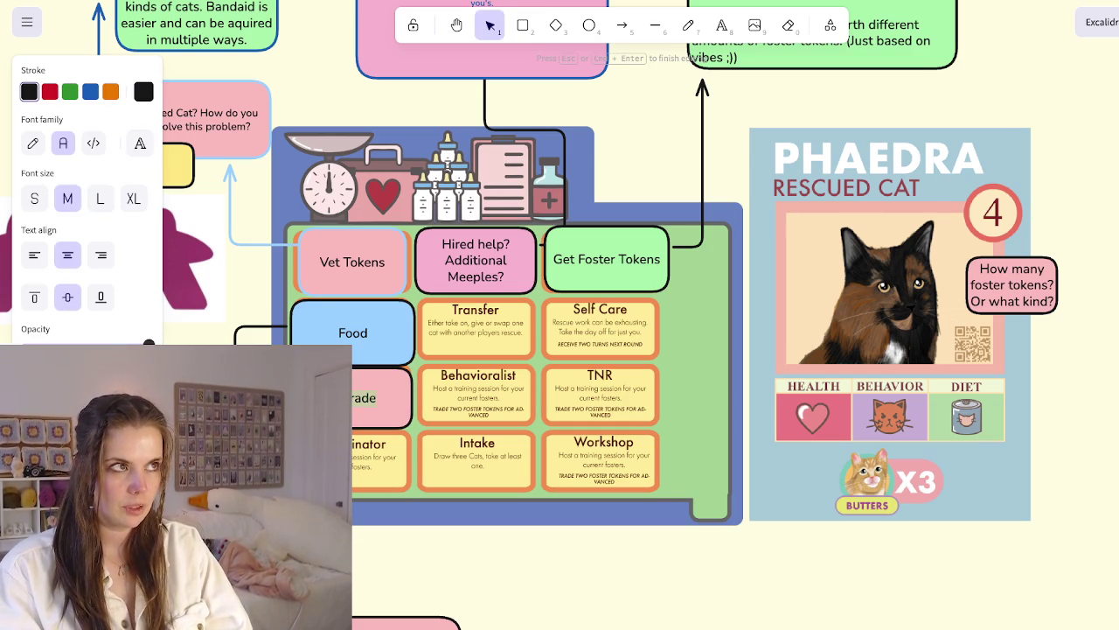
{"action": "key", "text": "BackSpace"}
{"action": "key", "text": "BackSpace"}
{"action": "key", "text": "BackSpace"}
{"action": "type", "text": "Hir"}
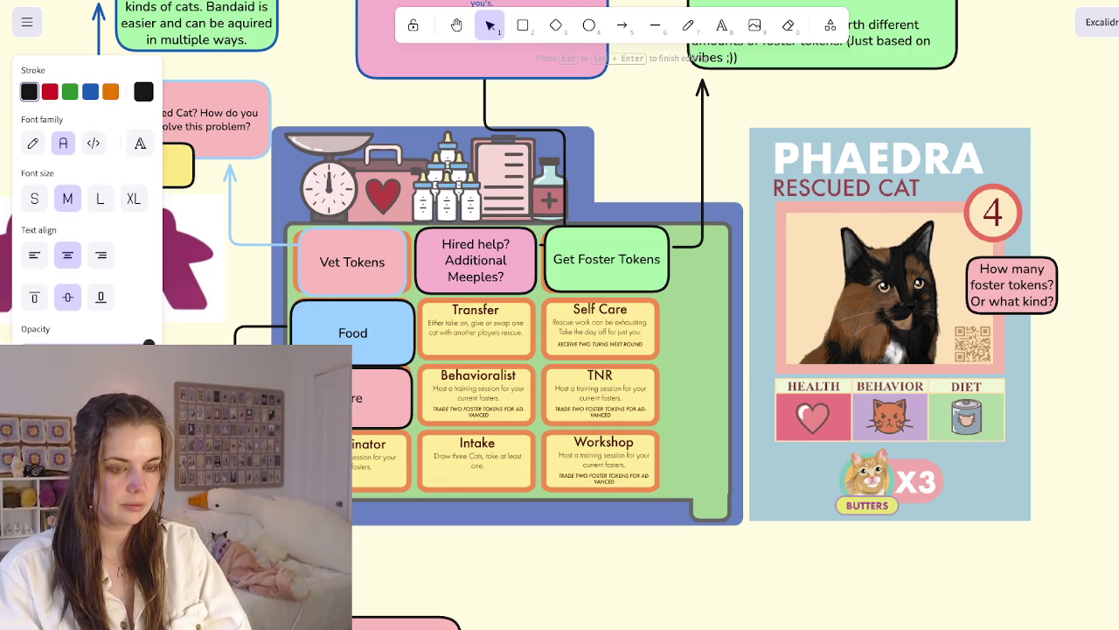
{"action": "key", "text": "BackSpace"}
{"action": "key", "text": "BackSpace"}
{"action": "key", "text": "BackSpace"}
{"action": "type", "text": "Trade"}
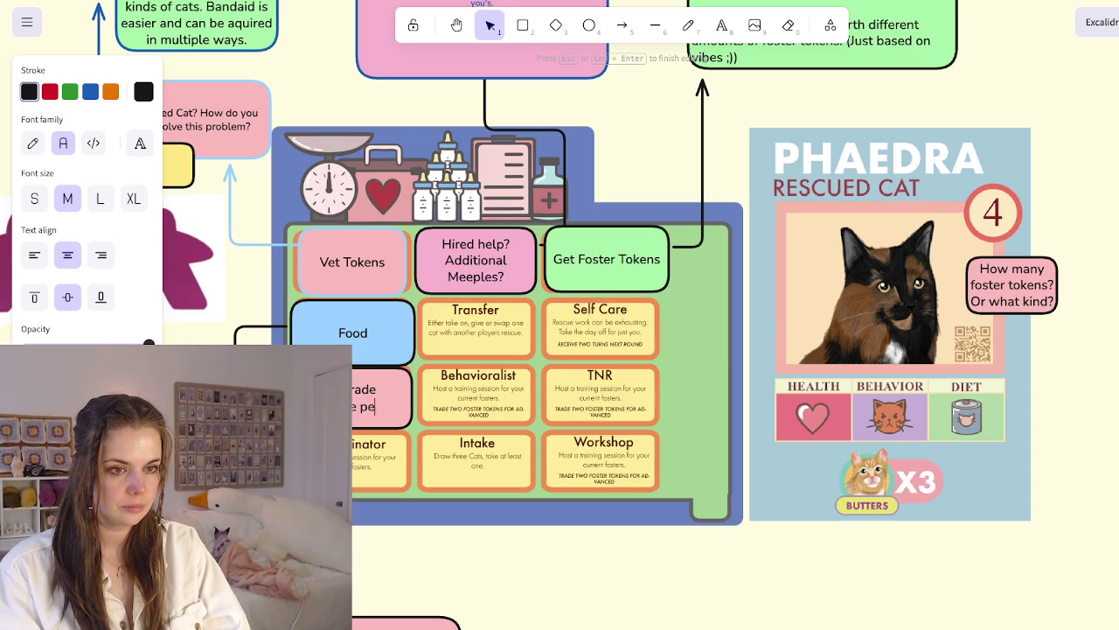
{"action": "type", "text": "ple/ upgrades"}
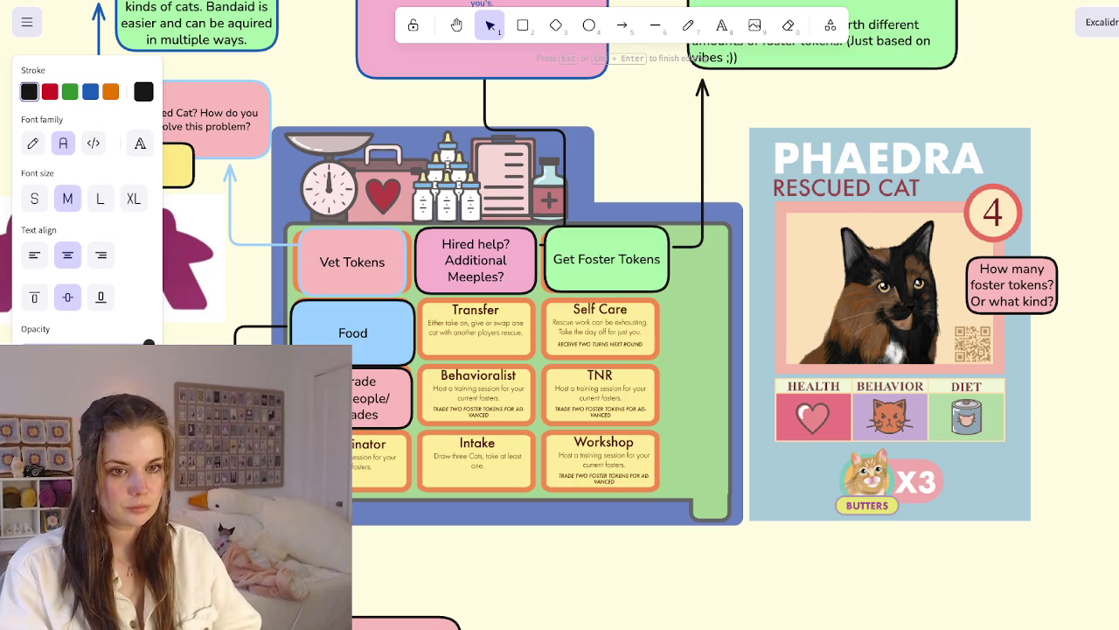
{"action": "key", "text": "Escape"}
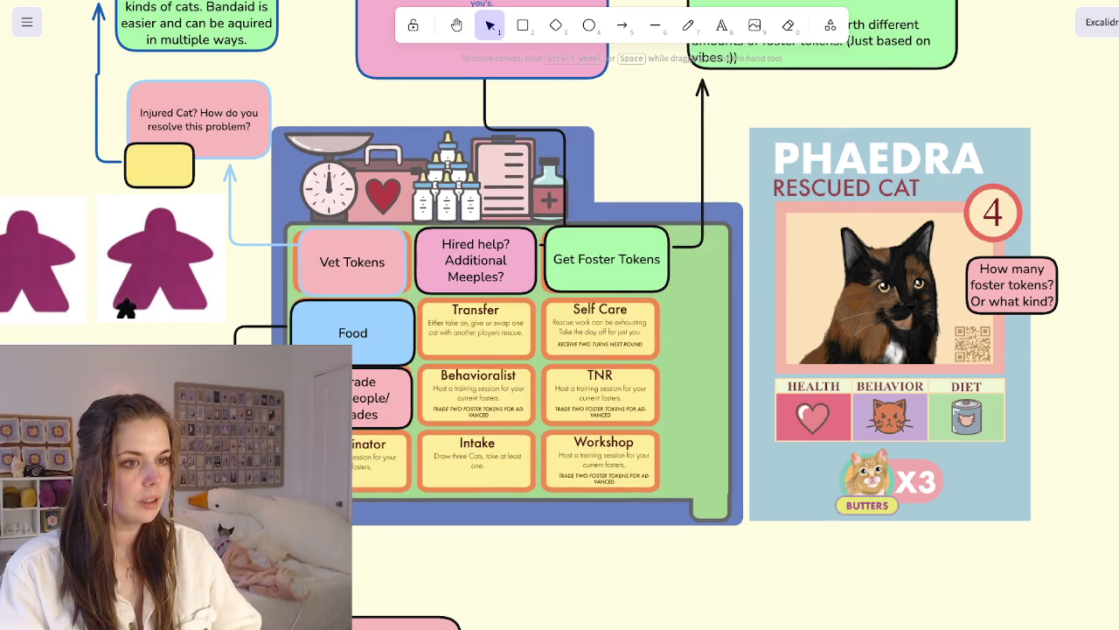
Draw an elbow arrow leading down from the Upgrade card
{"action": "scroll", "coordinate": [560, 315], "scroll_direction": "up", "scroll_amount": 2}
{"action": "scroll", "coordinate": [559, 315], "scroll_direction": "left", "scroll_amount": 3}
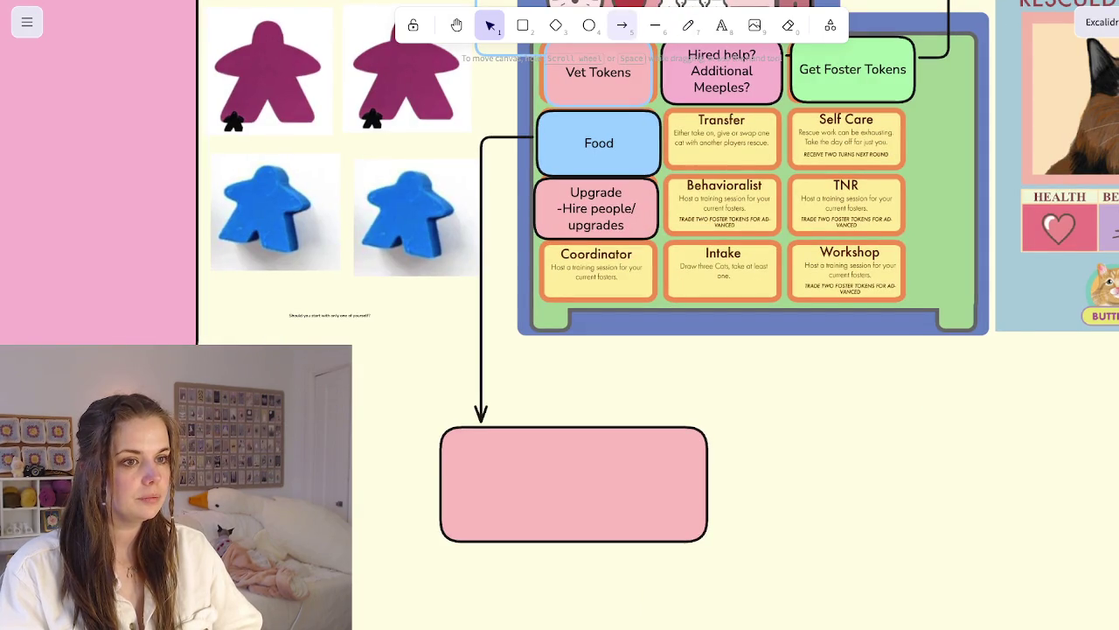
{"action": "left_click", "coordinate": [622, 25]}
{"action": "mouse_move", "coordinate": [535, 210]}
{"action": "left_mouse_down"}
{"action": "mouse_move", "coordinate": [931, 509]}
{"action": "mouse_move", "coordinate": [871, 620]}
{"action": "mouse_move", "coordinate": [790, 525]}
{"action": "mouse_move", "coordinate": [737, 544]}
{"action": "mouse_move", "coordinate": [730, 574]}
{"action": "left_mouse_up"}
Add a green box at the arrow's tip with left-aligned text
{"action": "scroll", "coordinate": [696, 524], "scroll_direction": "down", "scroll_amount": 1}
{"action": "scroll", "coordinate": [696, 525], "scroll_direction": "down", "scroll_amount": 2}
{"action": "scroll", "coordinate": [696, 524], "scroll_direction": "right", "scroll_amount": 1}
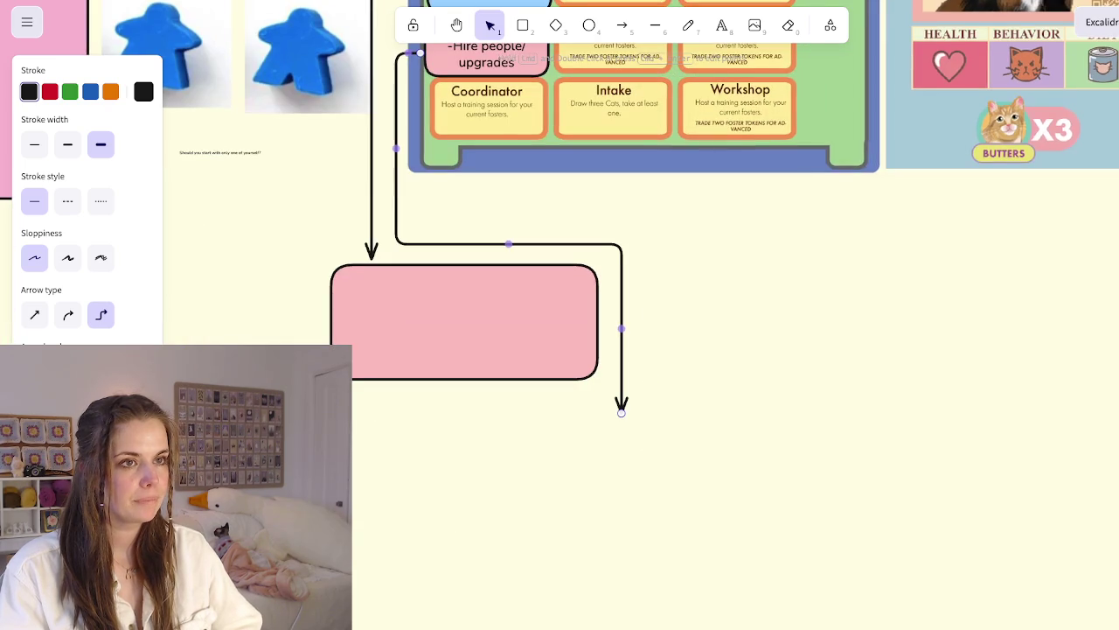
{"action": "left_click", "coordinate": [523, 25]}
{"action": "mouse_move", "coordinate": [804, 447]}
{"action": "left_mouse_down"}
{"action": "mouse_move", "coordinate": [461, 500]}
{"action": "mouse_move", "coordinate": [425, 590]}
{"action": "left_mouse_up"}
{"action": "left_click_drag", "start_coordinate": [524, 525], "coordinate": [536, 499]}
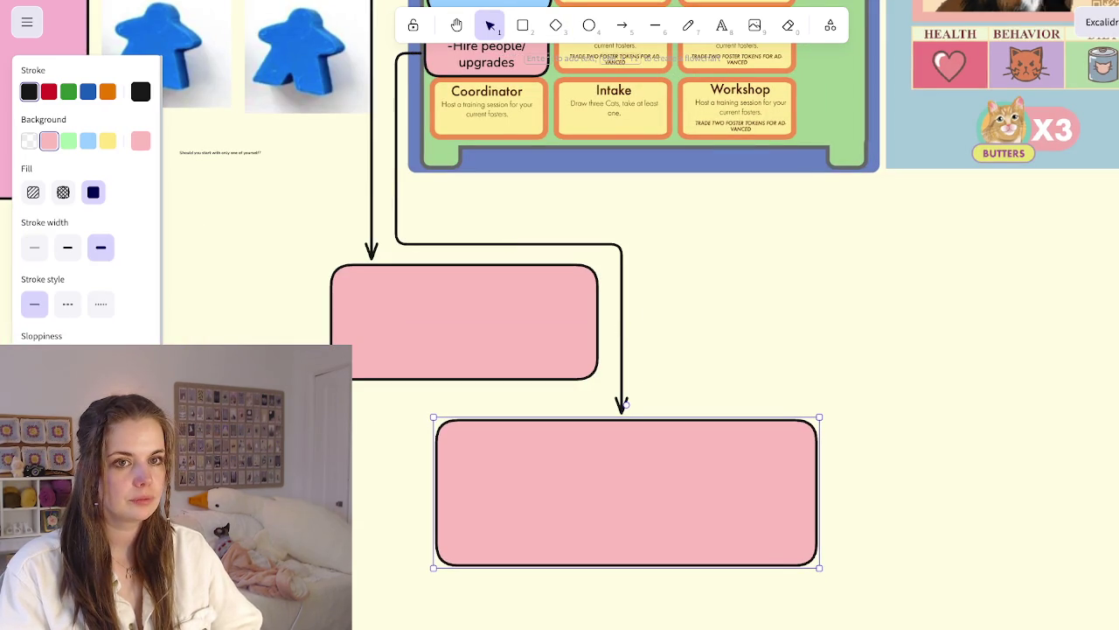
{"action": "left_click", "coordinate": [68, 141]}
{"action": "key", "text": "Return"}
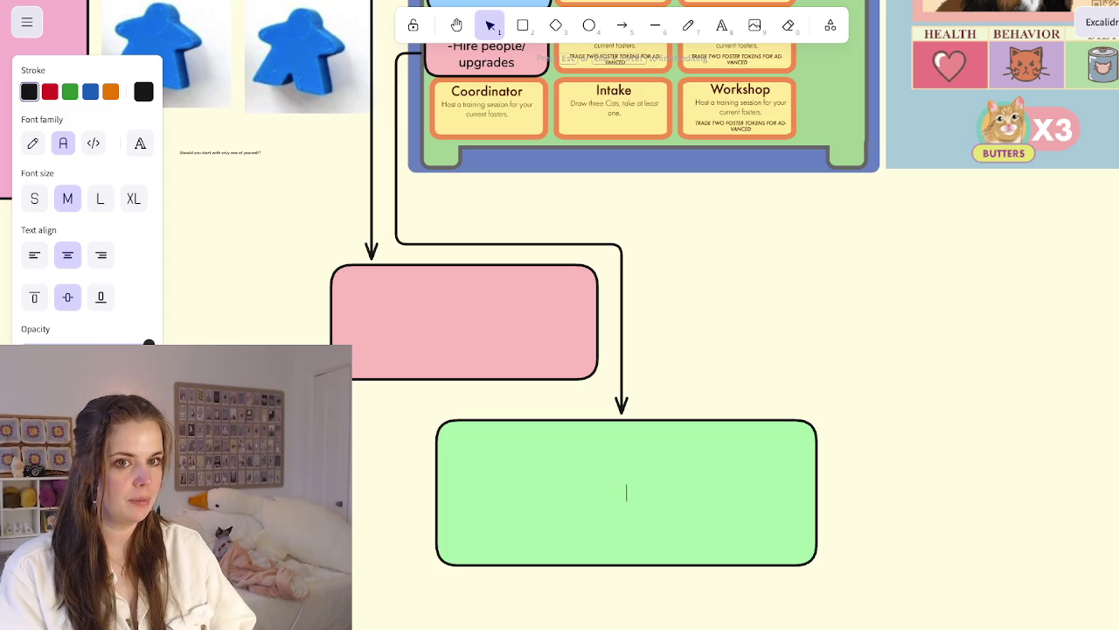
{"action": "key", "text": "ctrl+shift+l"}
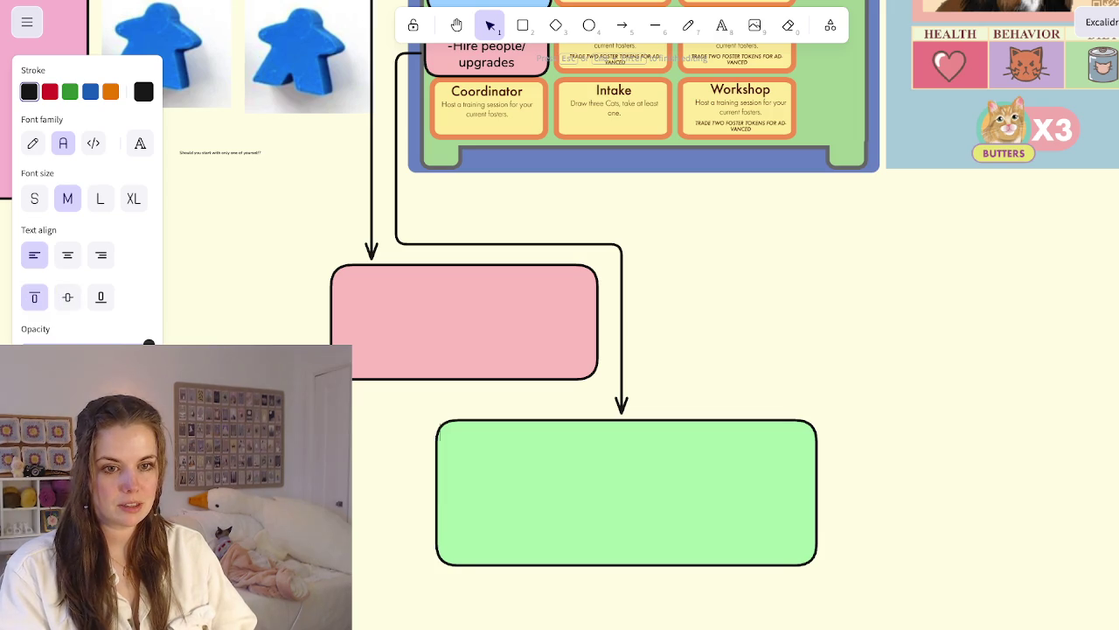
{"action": "key", "text": "Escape"}
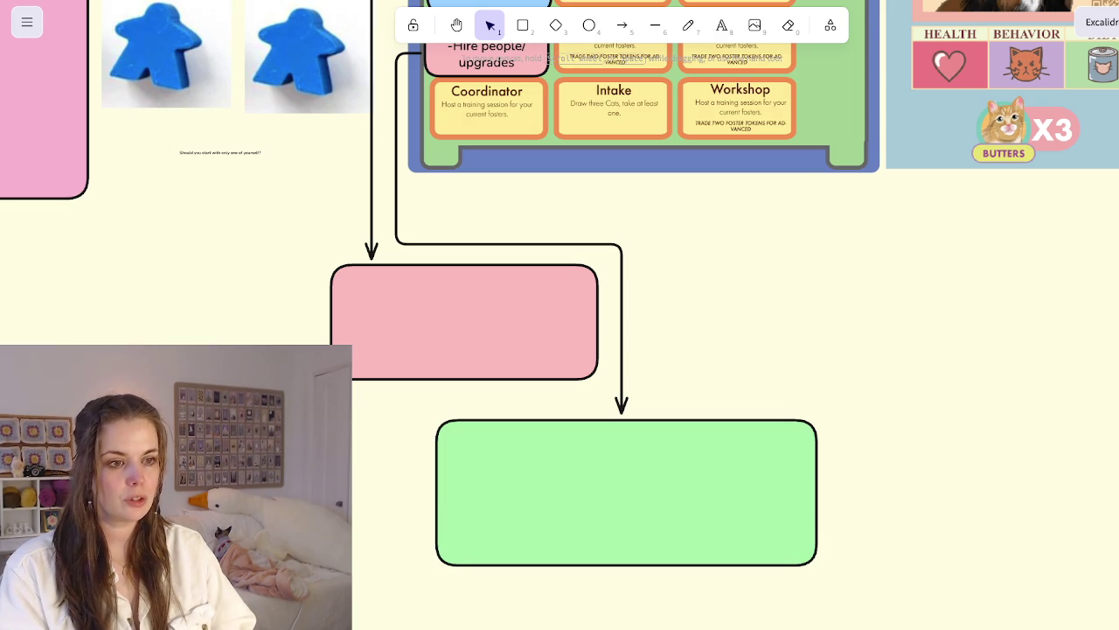
Write the Cleaner entry: with a cleaner upgrade you never worry about the poop situation
{"action": "double_click", "coordinate": [626, 492]}
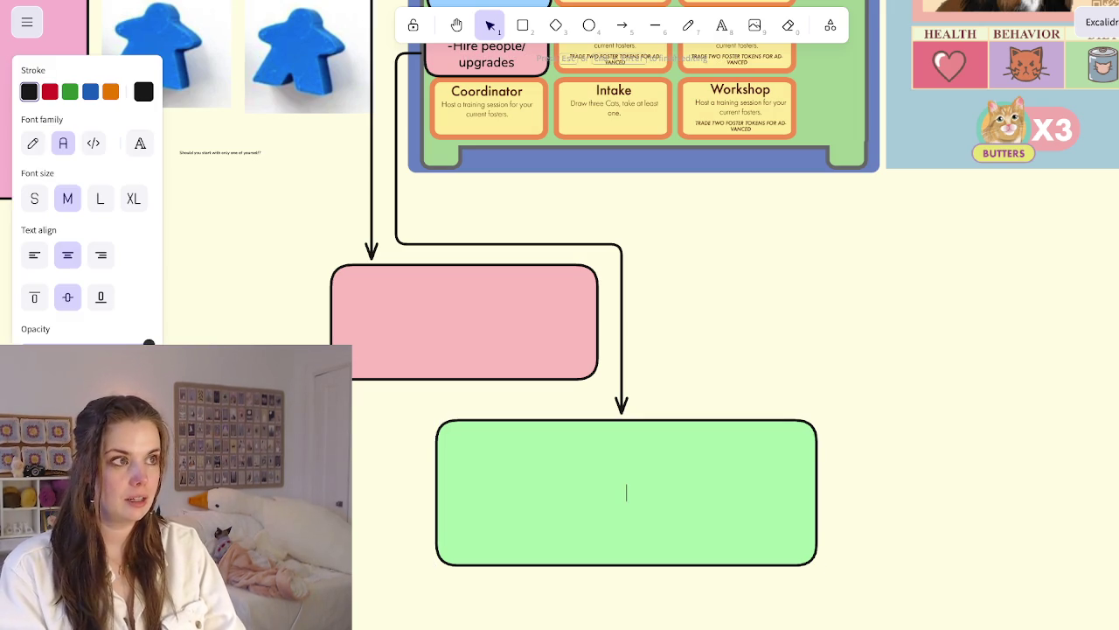
{"action": "type", "text": "Cleaner-"}
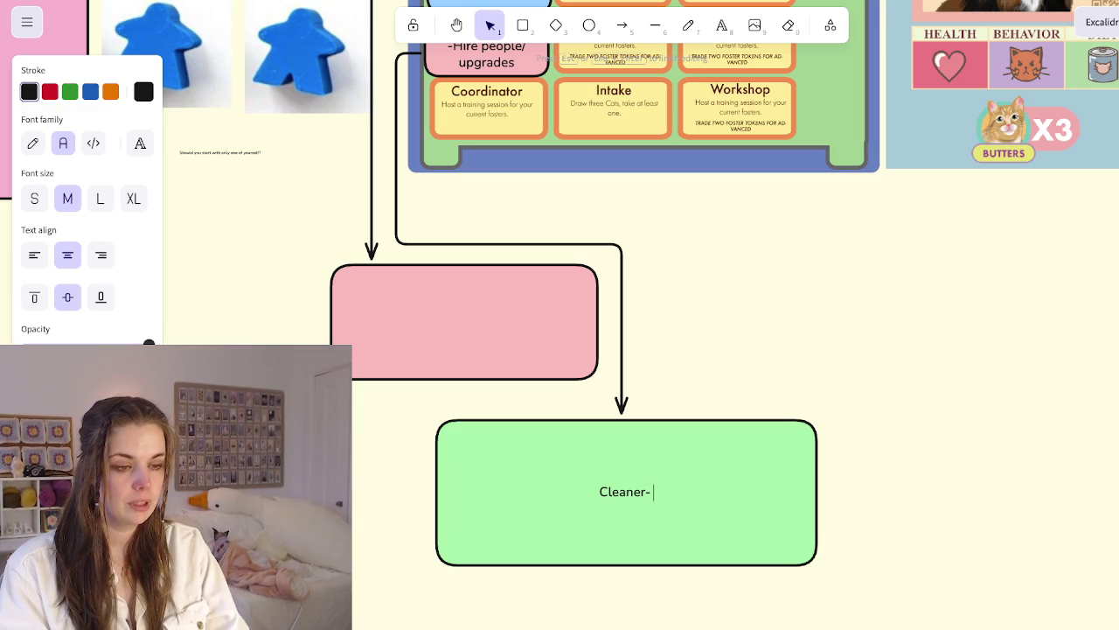
{"action": "type", "text": "if you have a cleaner upgrade, you never have to worry  about the poop situation."}
{"action": "key", "text": "Return"}
{"action": "key", "text": "Escape"}
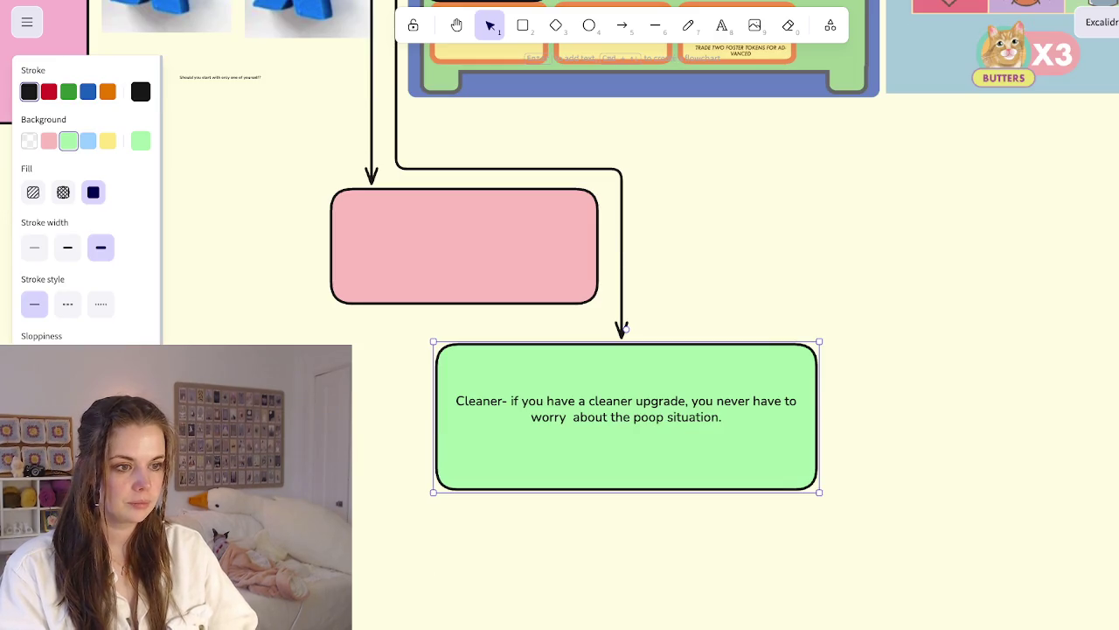
Add a Foster Coordinator entry who generates foster tokens for you
{"action": "scroll", "coordinate": [605, 315], "scroll_direction": "down", "scroll_amount": 1}
{"action": "key", "text": "Return"}
{"action": "key", "text": "Return"}
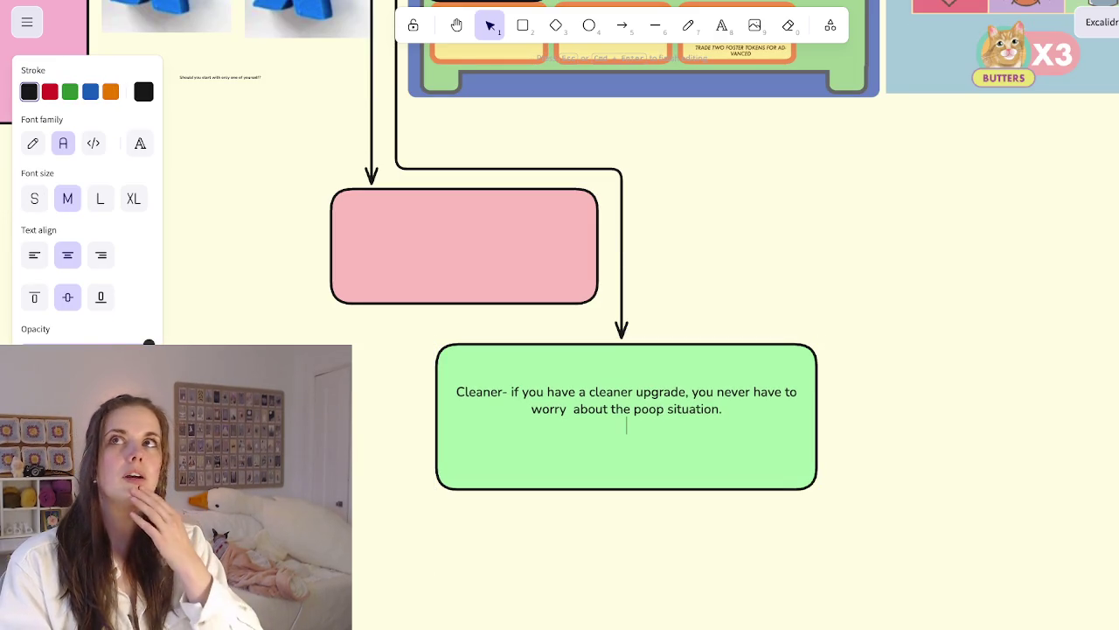
{"action": "type", "text": "Foster Coodinator- Maybe this person genearte"}
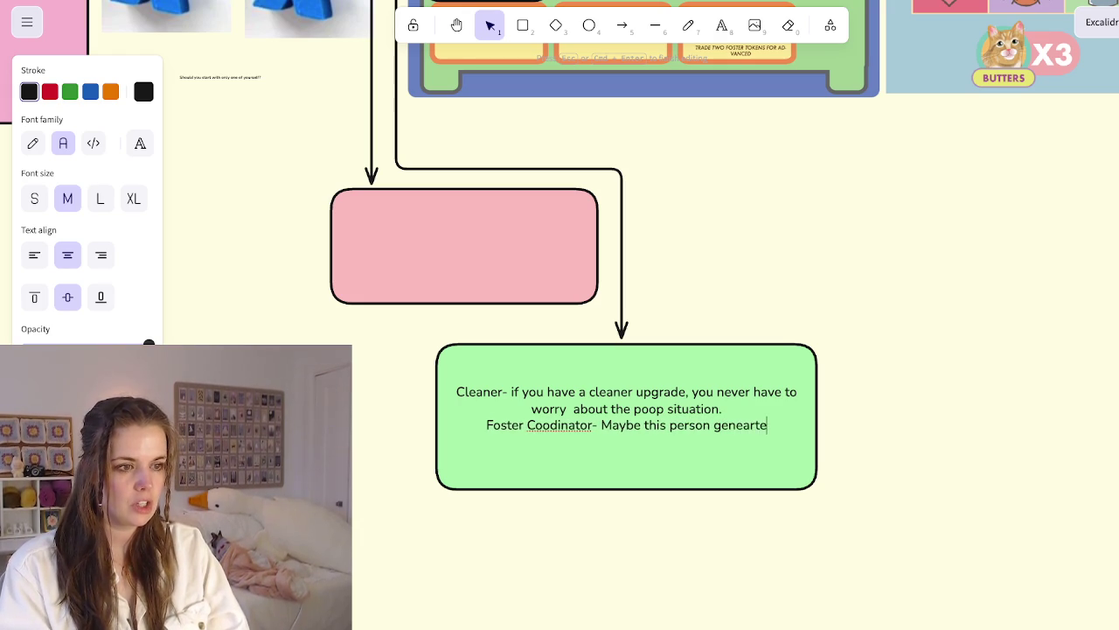
{"action": "key", "text": "BackSpace"}
{"action": "key", "text": "BackSpace"}
{"action": "key", "text": "BackSpace"}
{"action": "type", "text": "rates foster tokens for you"}
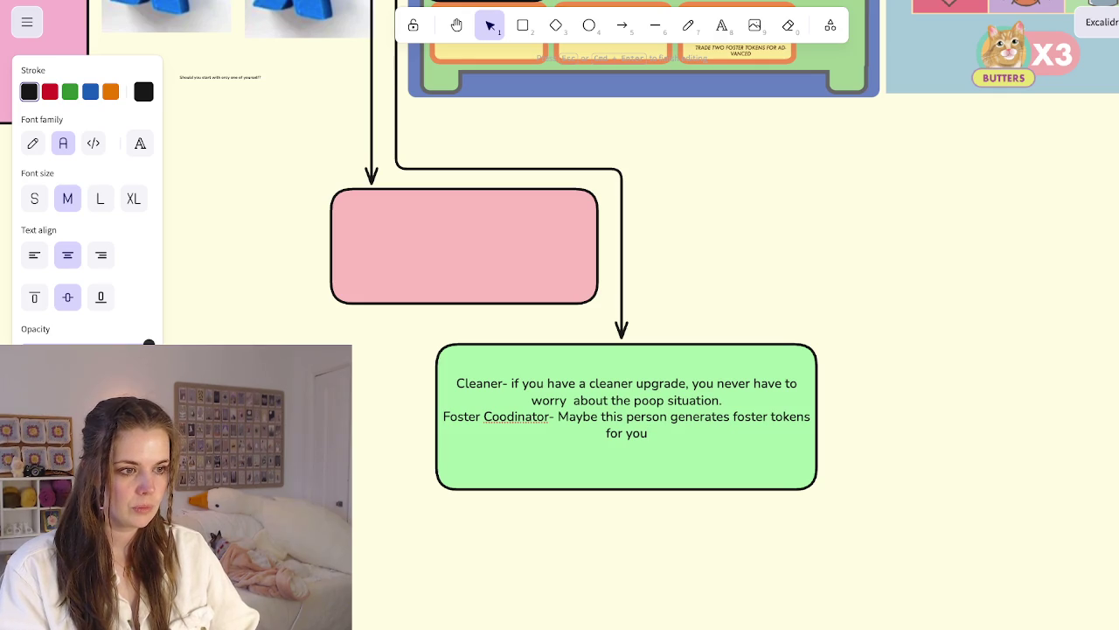
{"action": "key", "text": "Escape"}
Make the box taller and add a Vet line that generates Medicine / Bandaids for the cats
{"action": "left_click_drag", "start_coordinate": [626, 492], "coordinate": [626, 556]}
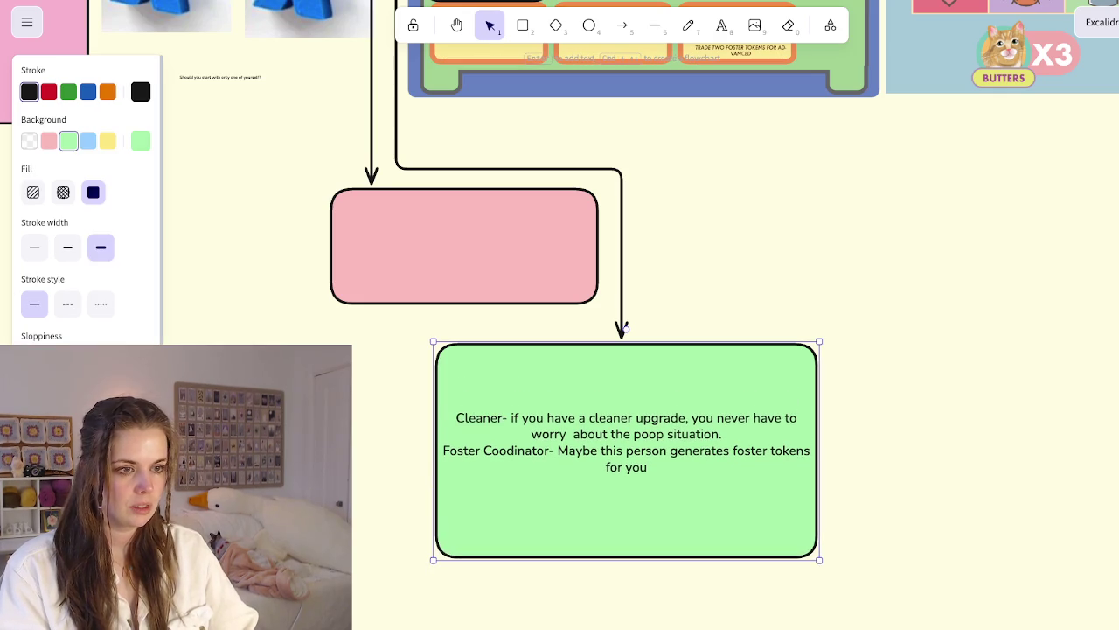
{"action": "key", "text": "Return"}
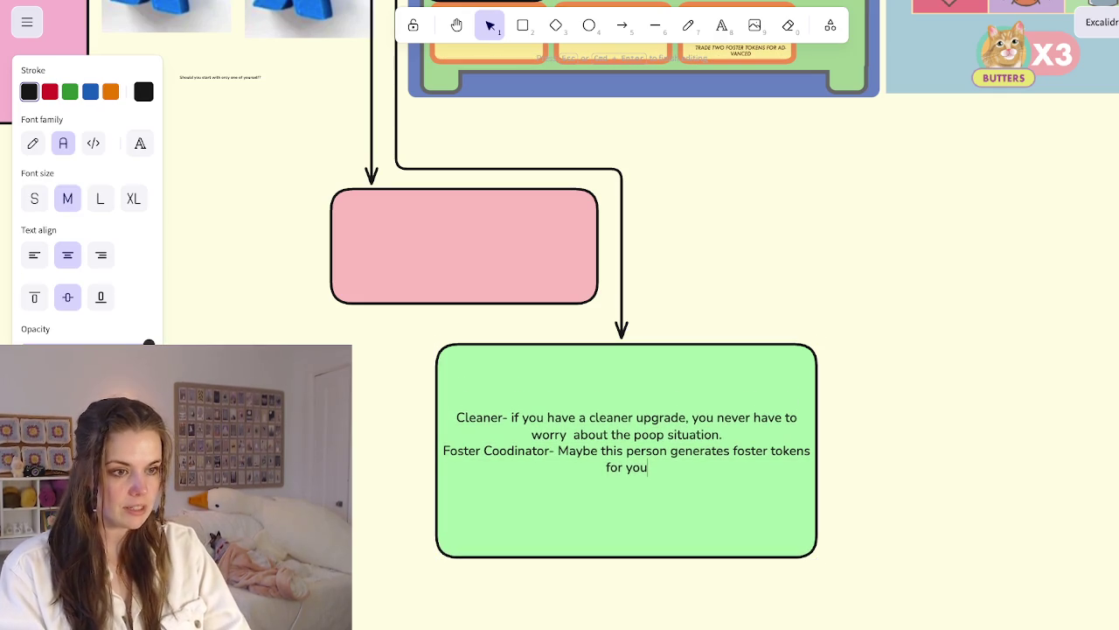
{"action": "key", "text": "Return"}
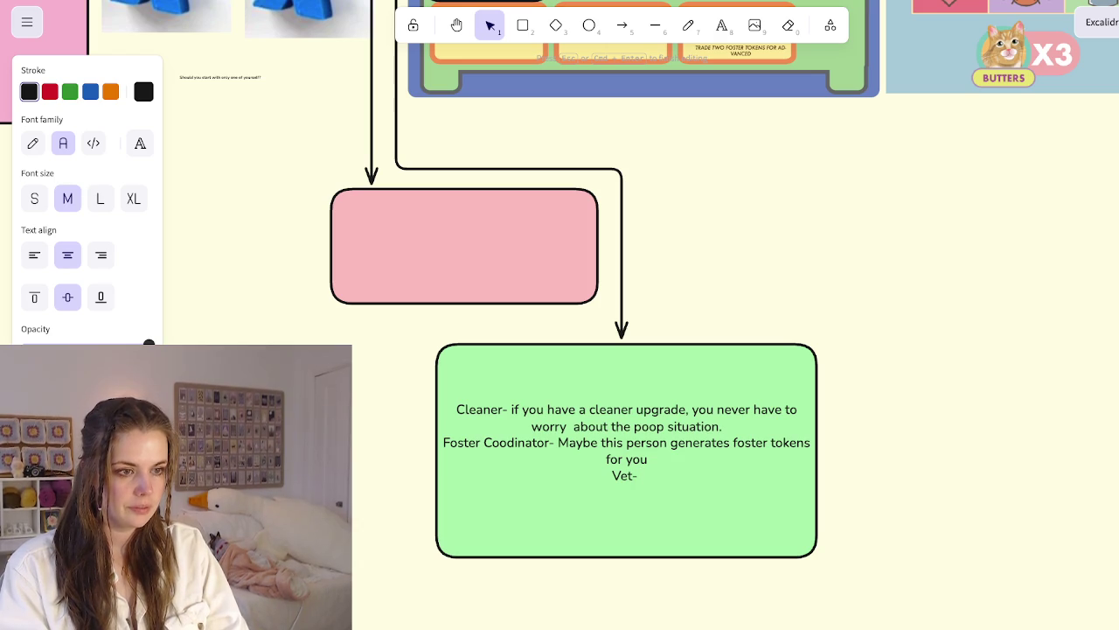
{"action": "type", "text": "Generates"}
{"action": "key", "text": "BackSpace"}
{"action": "key", "text": "BackSpace"}
{"action": "key", "text": "BackSpace"}
{"action": "key", "text": "BackSpace"}
{"action": "type", "text": "a"}
{"action": "key", "text": "BackSpace"}
{"action": "type", "text": "rates Medicine / Bandaids for the cats. Roll"}
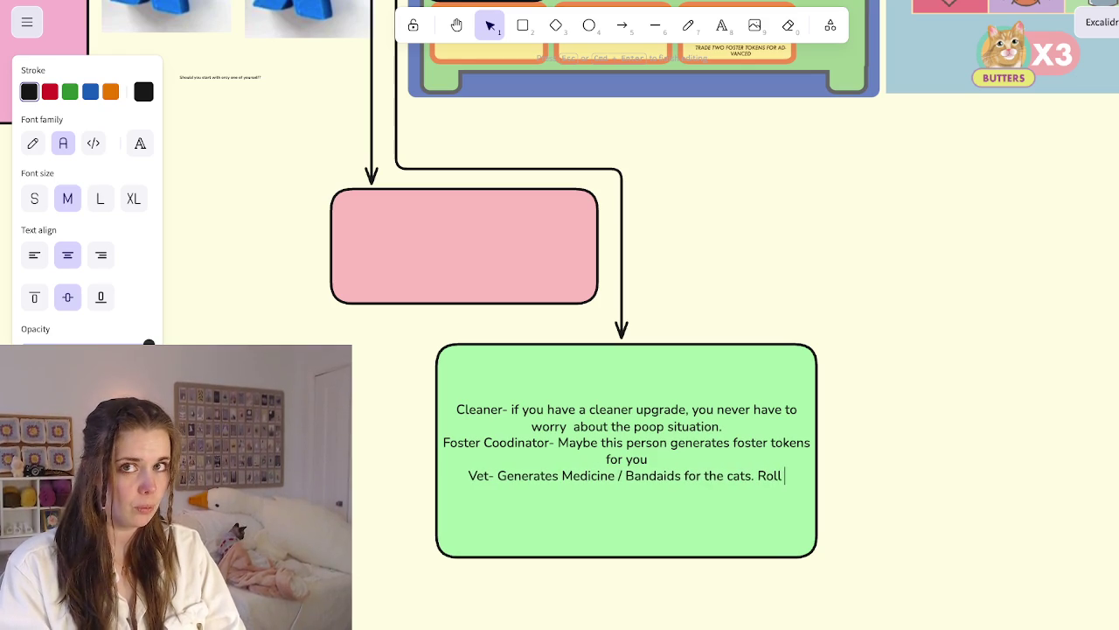
{"action": "type", "text": " for your"}
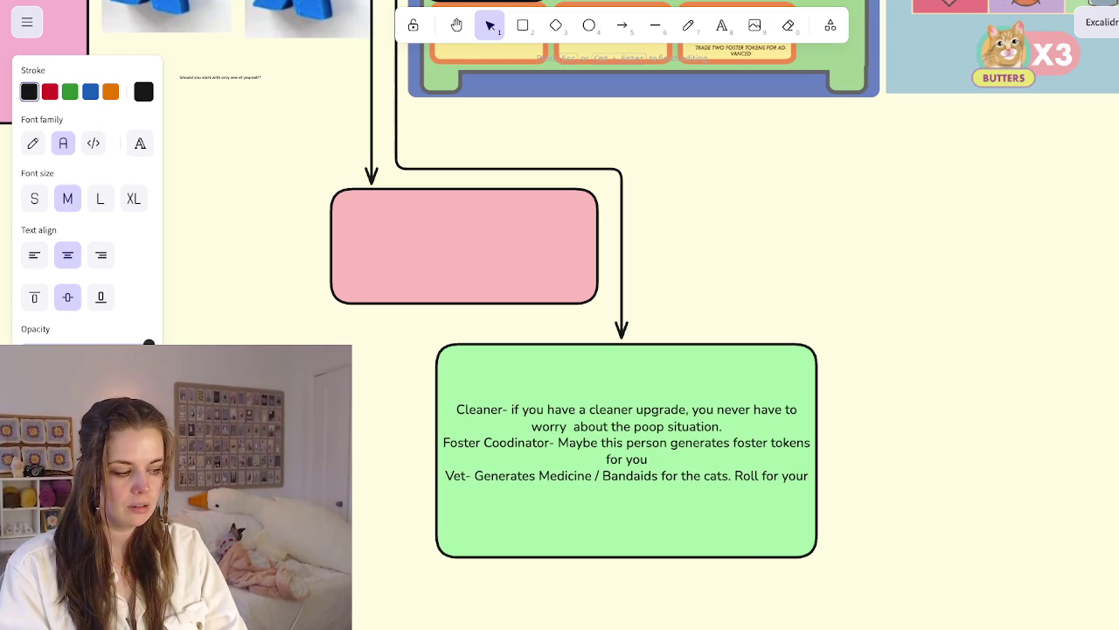
{"action": "type", "text": " resource"}
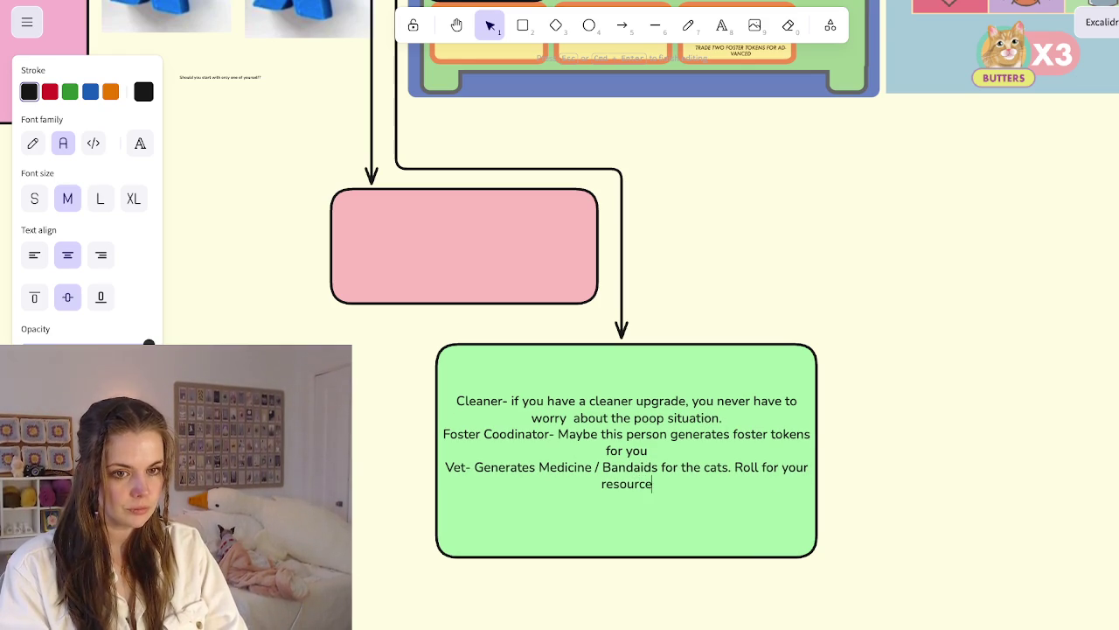
{"action": "key", "text": "Escape"}
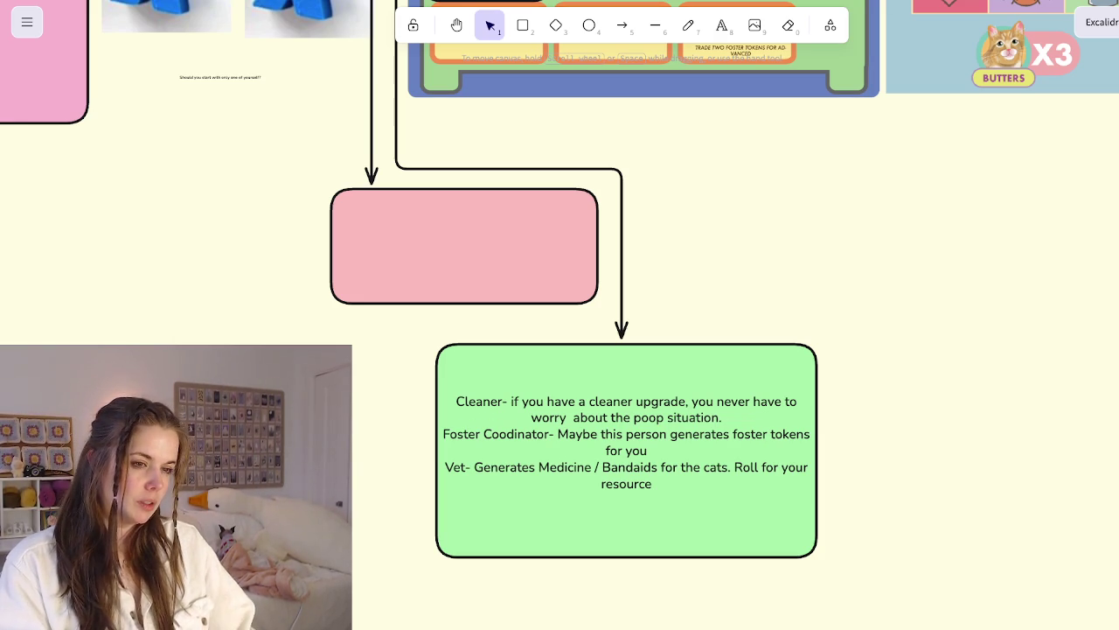
Add the line 'Marketing/ Social Media - Draw Event Cards' below the Vet entry
{"action": "left_click", "coordinate": [626, 525]}
{"action": "key", "text": "Return"}
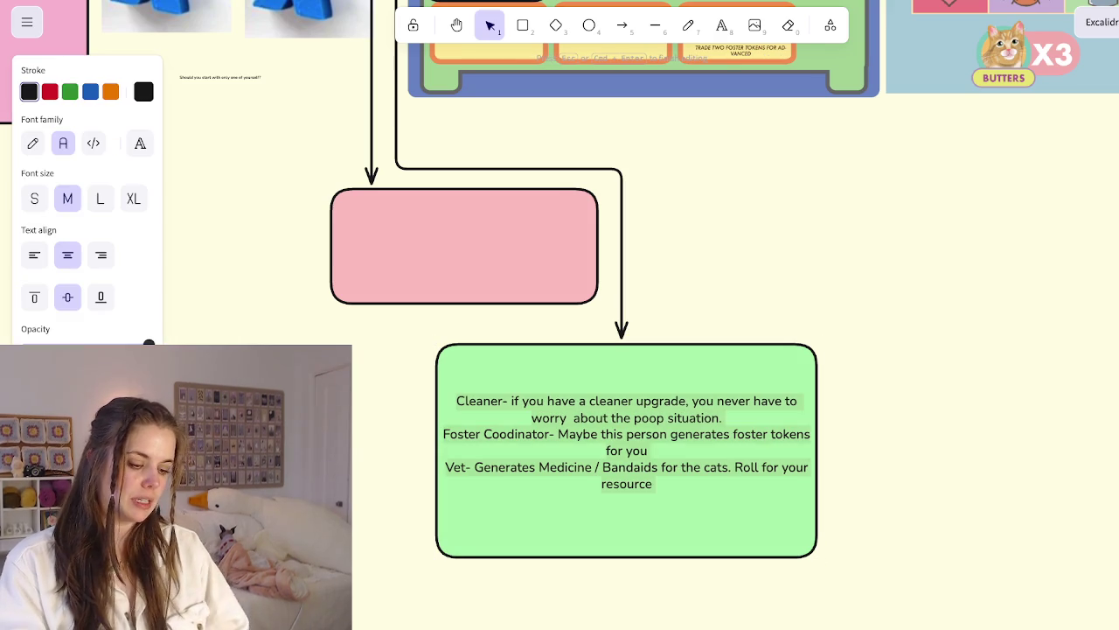
{"action": "key", "text": "Return"}
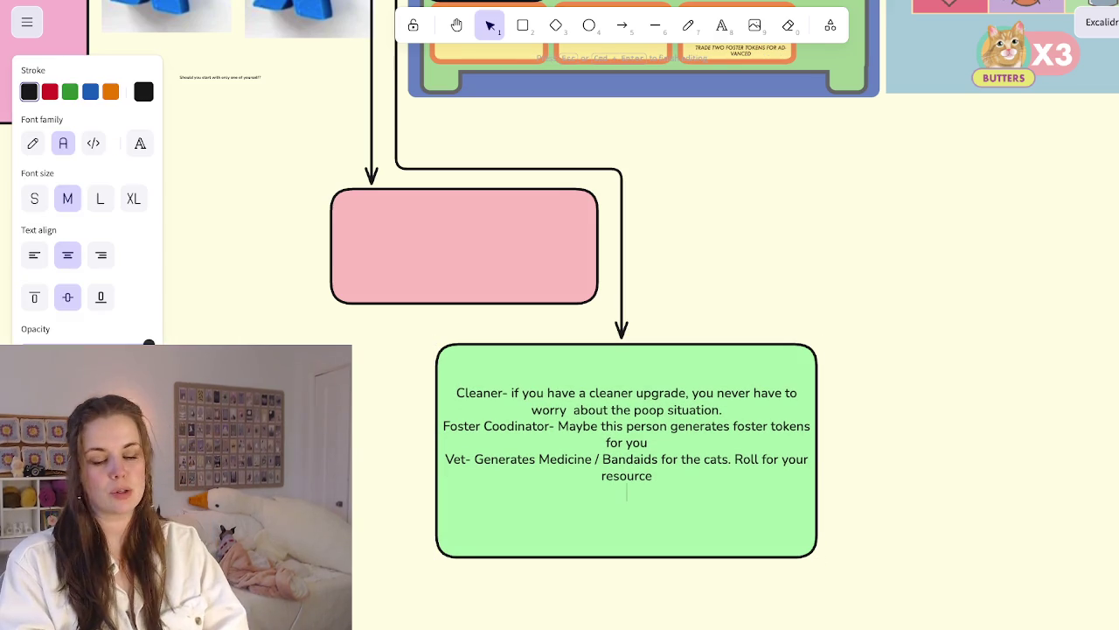
{"action": "type", "text": "Marketing/ Social Media - "}
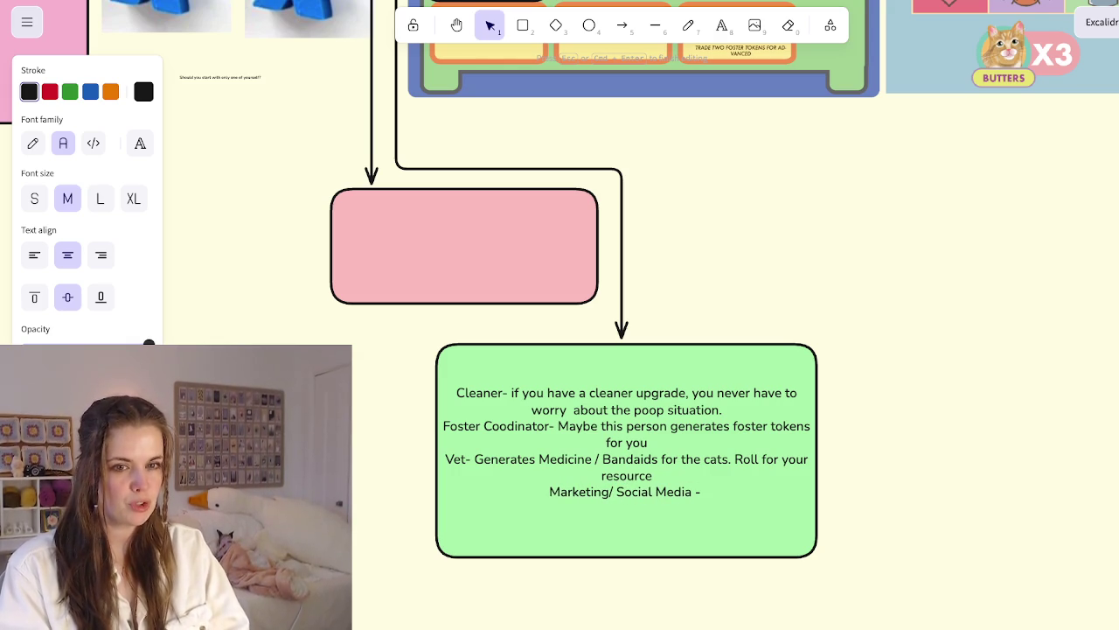
{"action": "type", "text": "Draw"}
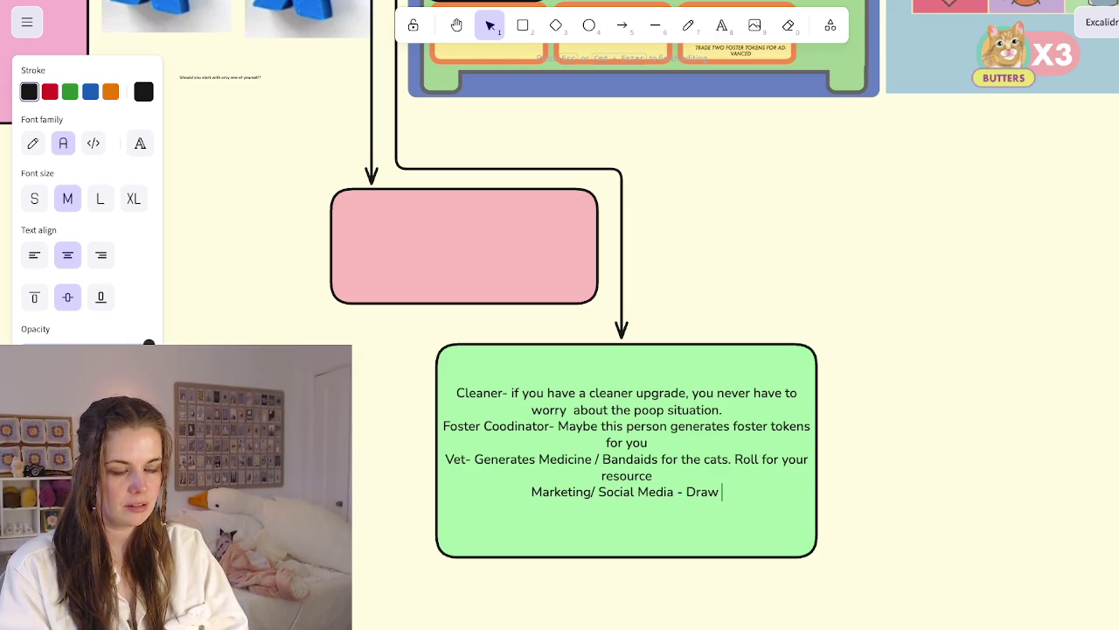
{"action": "key", "text": "BackSpace"}
{"action": "key", "text": "BackSpace"}
{"action": "key", "text": "BackSpace"}
{"action": "type", "text": "aw "}
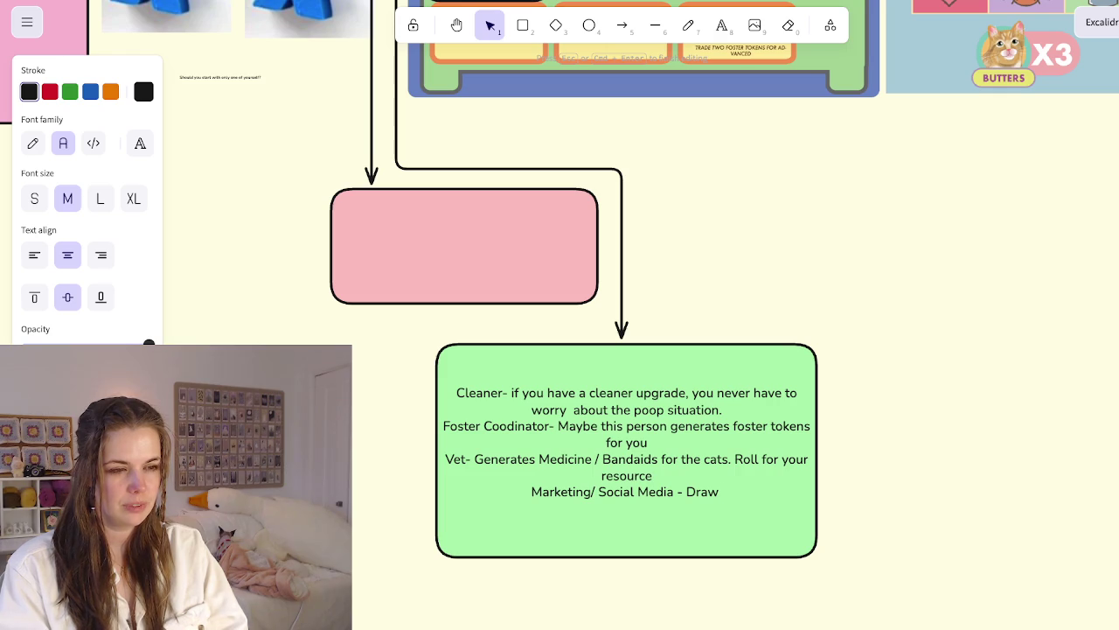
{"action": "type", "text": "Event c"}
{"action": "key", "text": "BackSpace"}
{"action": "key", "text": "BackSpace"}
{"action": "type", "text": "Cards"}
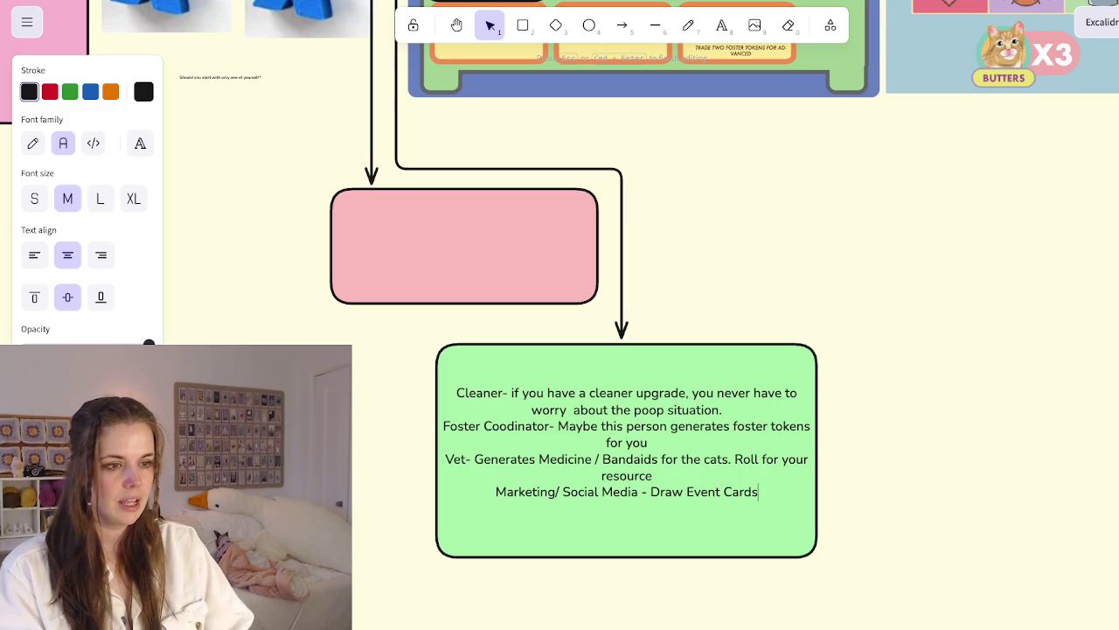
{"action": "key", "text": "Escape"}
Draw an elbow arrow upward from the right side of the green role box
{"action": "key", "text": "a"}
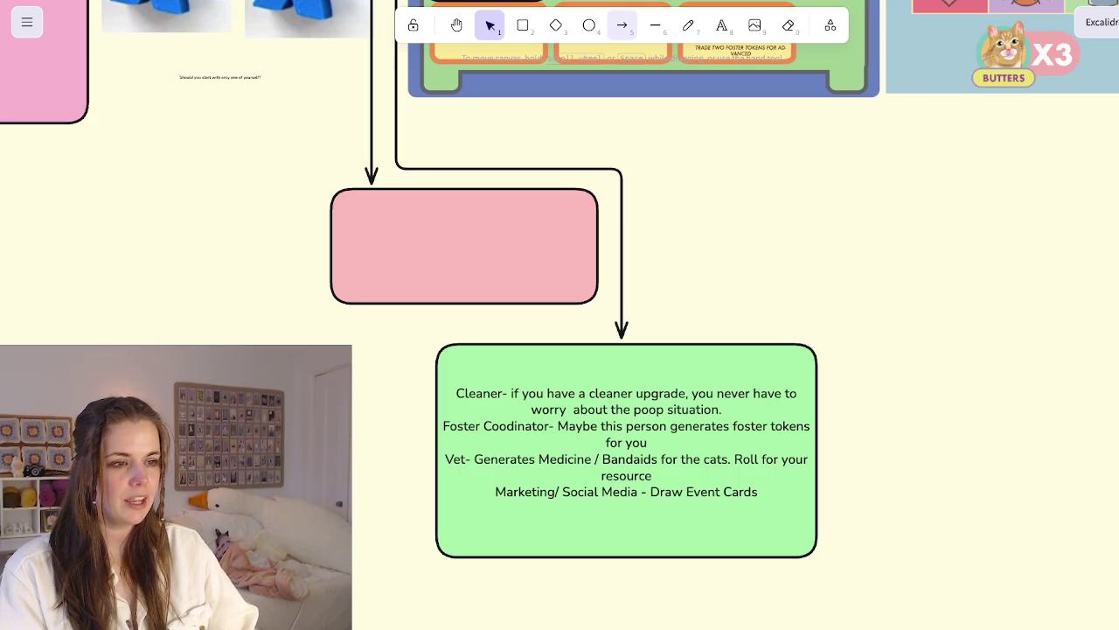
{"action": "left_click_drag", "start_coordinate": [820, 492], "coordinate": [925, 351]}
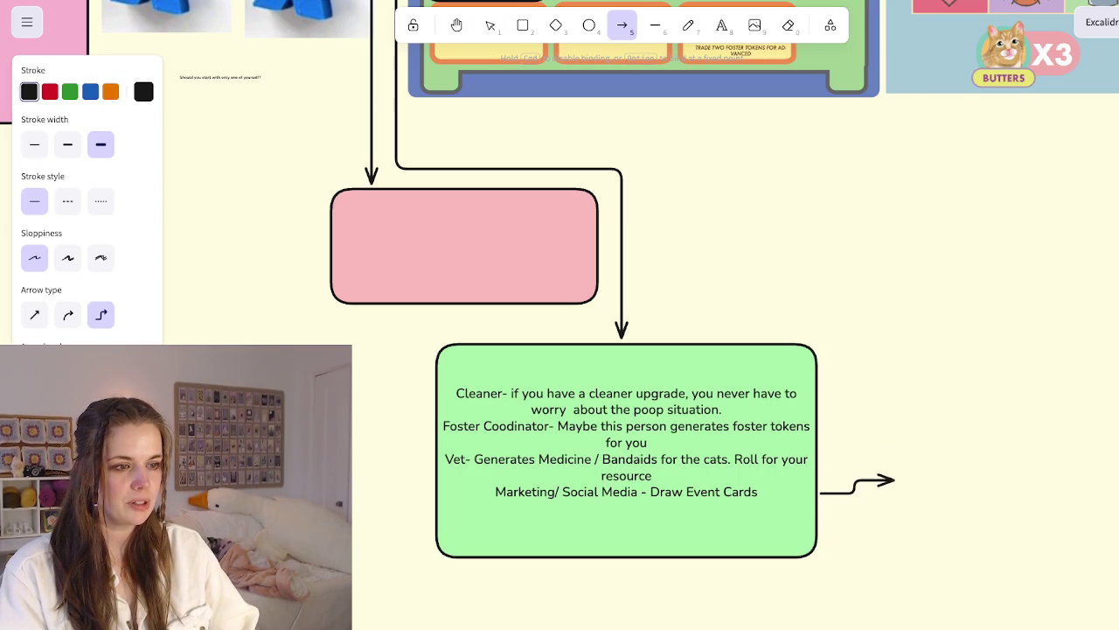
{"action": "key", "text": "ctrl+z"}
{"action": "left_click", "coordinate": [624, 332]}
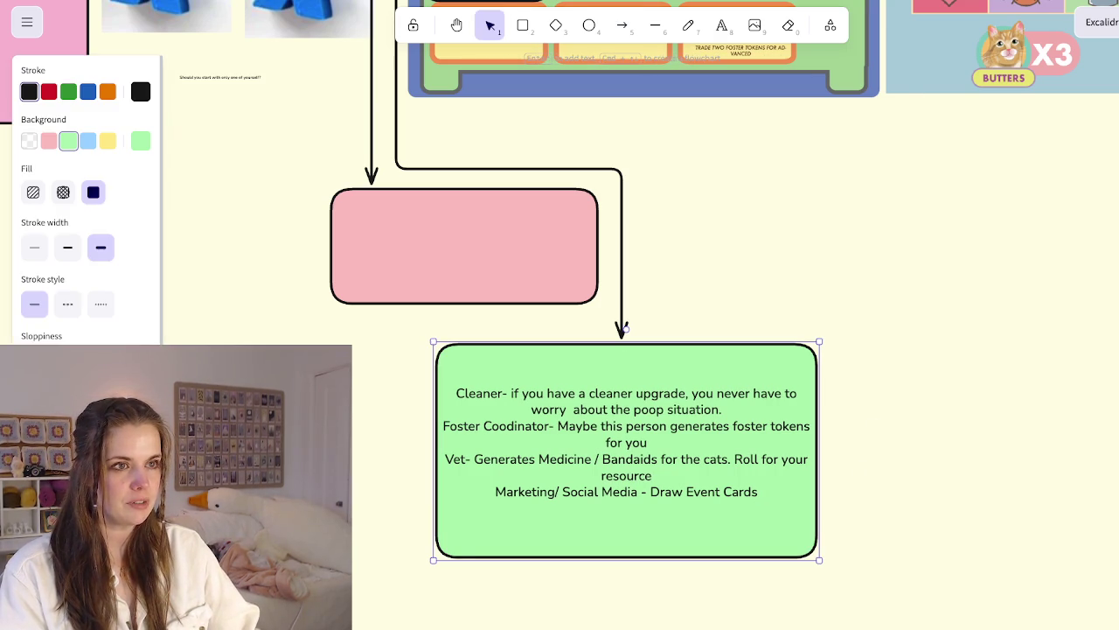
{"action": "key", "text": "a"}
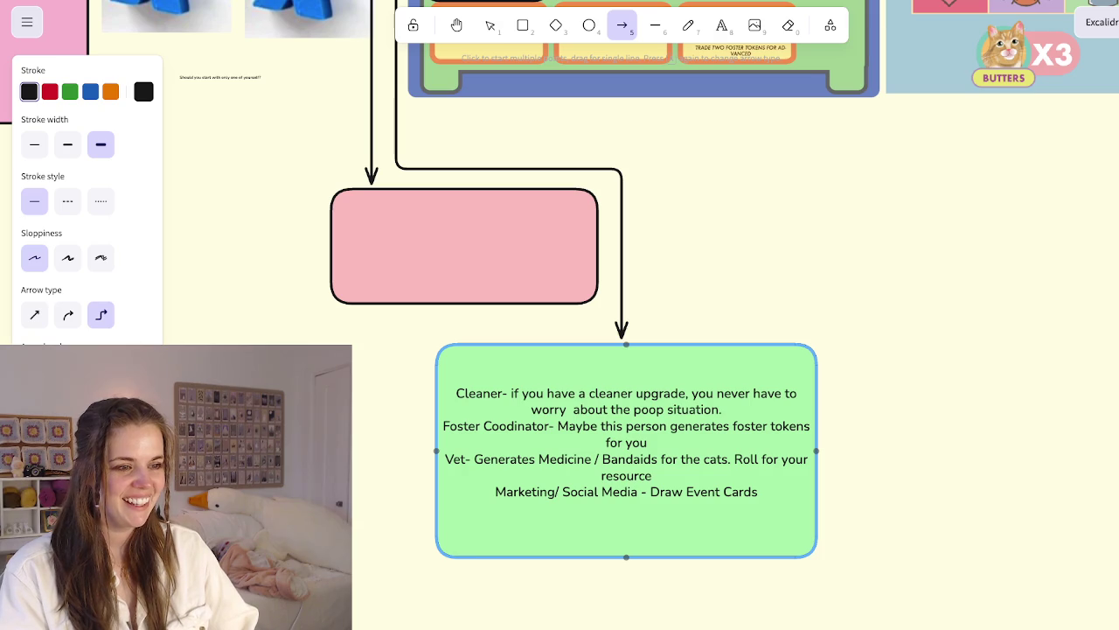
{"action": "mouse_move", "coordinate": [821, 493]}
{"action": "left_mouse_down"}
{"action": "mouse_move", "coordinate": [894, 332]}
{"action": "mouse_move", "coordinate": [830, 274]}
{"action": "left_mouse_up"}
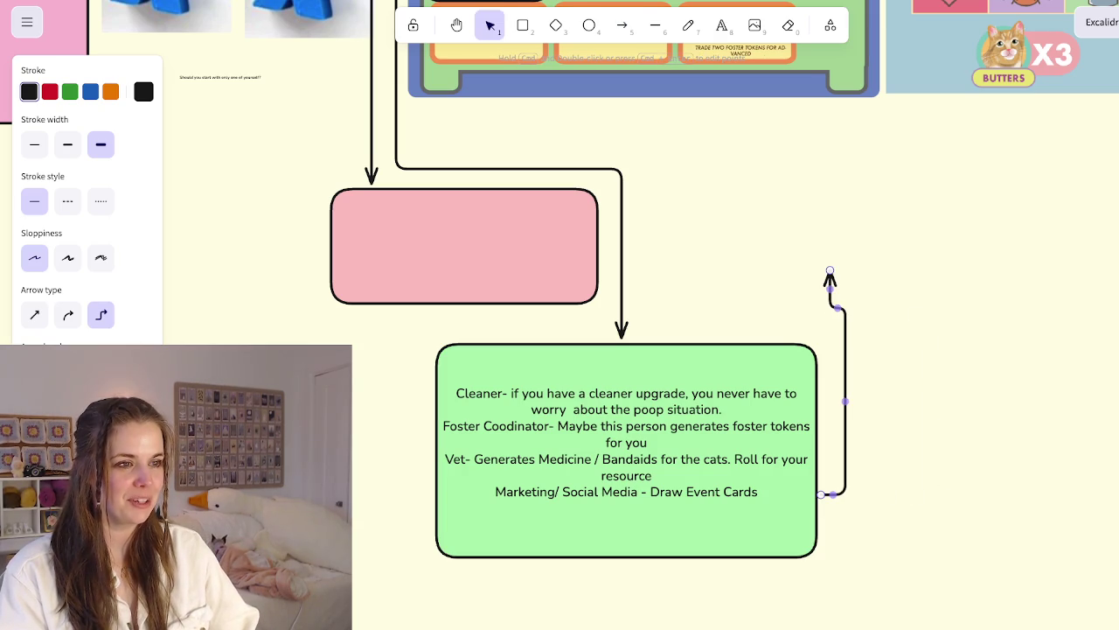
Draw a new empty box above the arrow's tip
{"action": "key", "text": "r"}
{"action": "left_click_drag", "start_coordinate": [710, 165], "coordinate": [978, 260]}
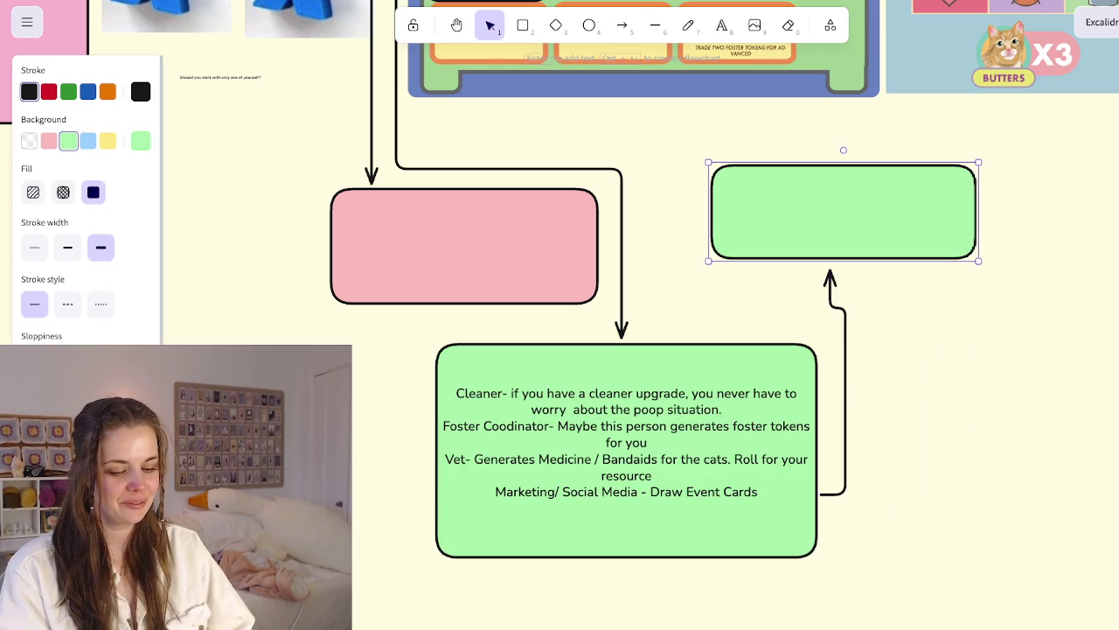
{"action": "key", "text": "Return"}
Write 'Marketing cards? Roll for successes? Make choices within the cards to determine the outcome.' in the box
{"action": "type", "text": "Marketing carsd"}
{"action": "key", "text": "BackSpace"}
{"action": "key", "text": "BackSpace"}
{"action": "type", "text": "ds? Roll for successes?"}
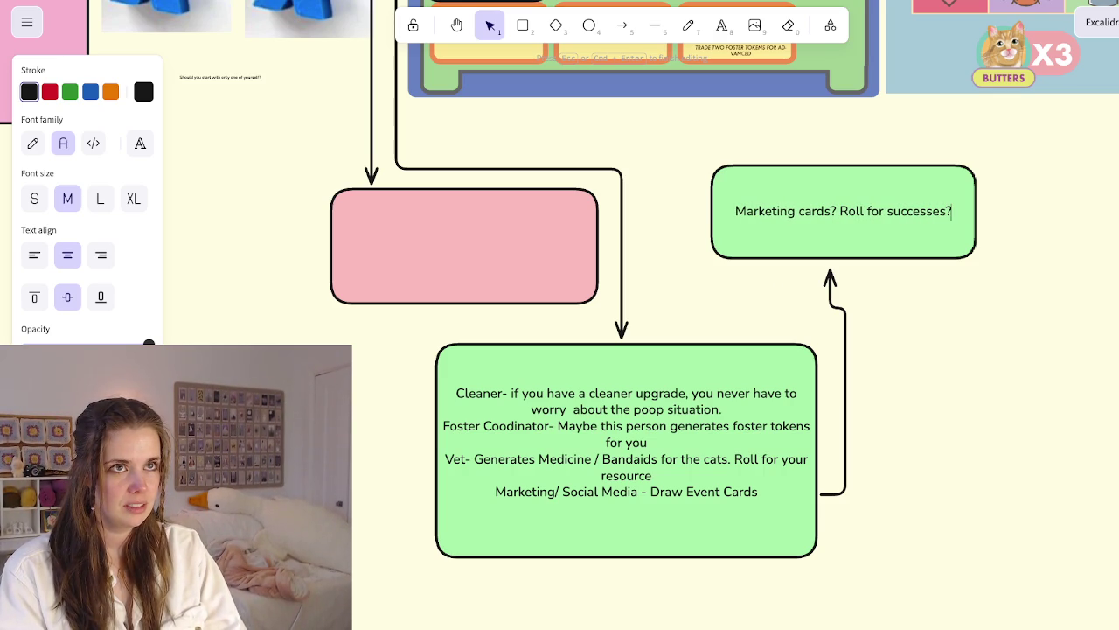
{"action": "type", "text": " Make"}
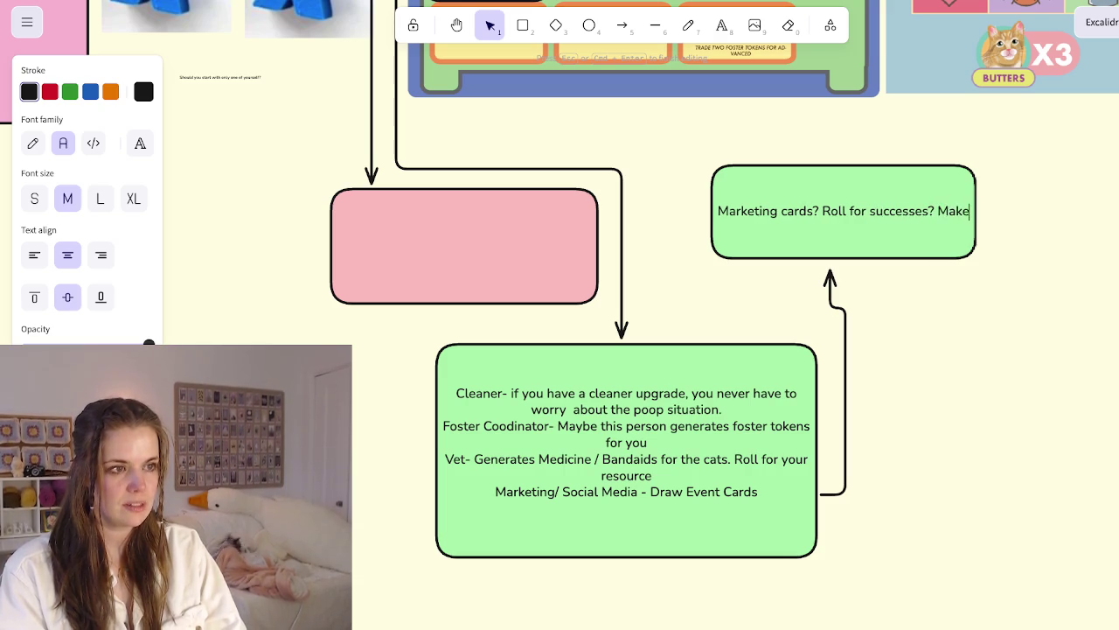
{"action": "type", "text": " choices within the cards to determine"}
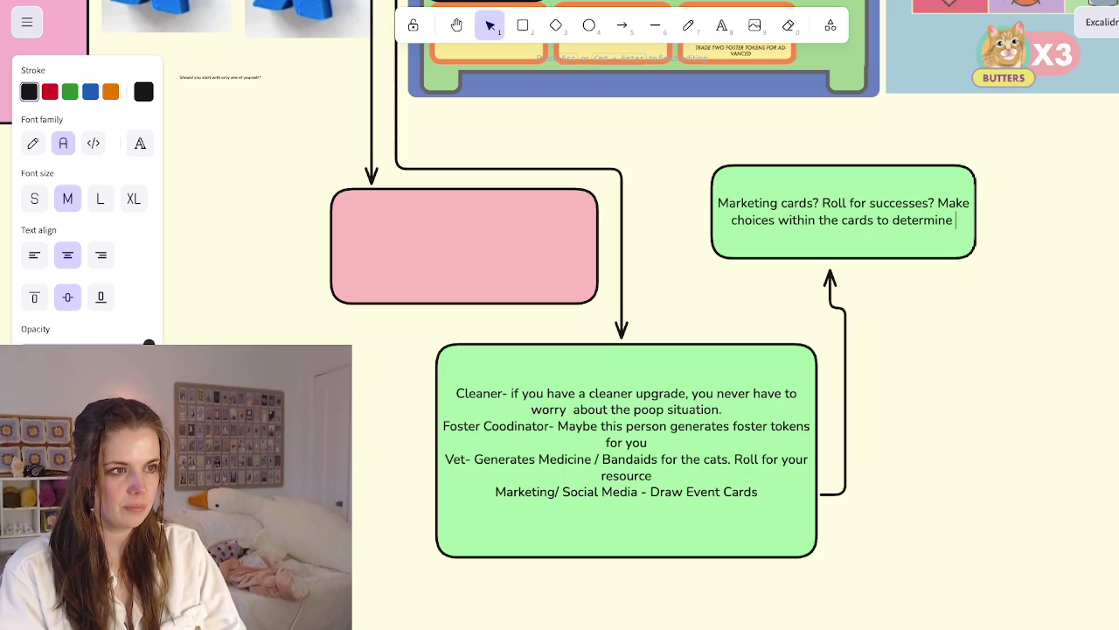
{"action": "type", "text": " the outtcome."}
{"action": "key", "text": "Escape"}
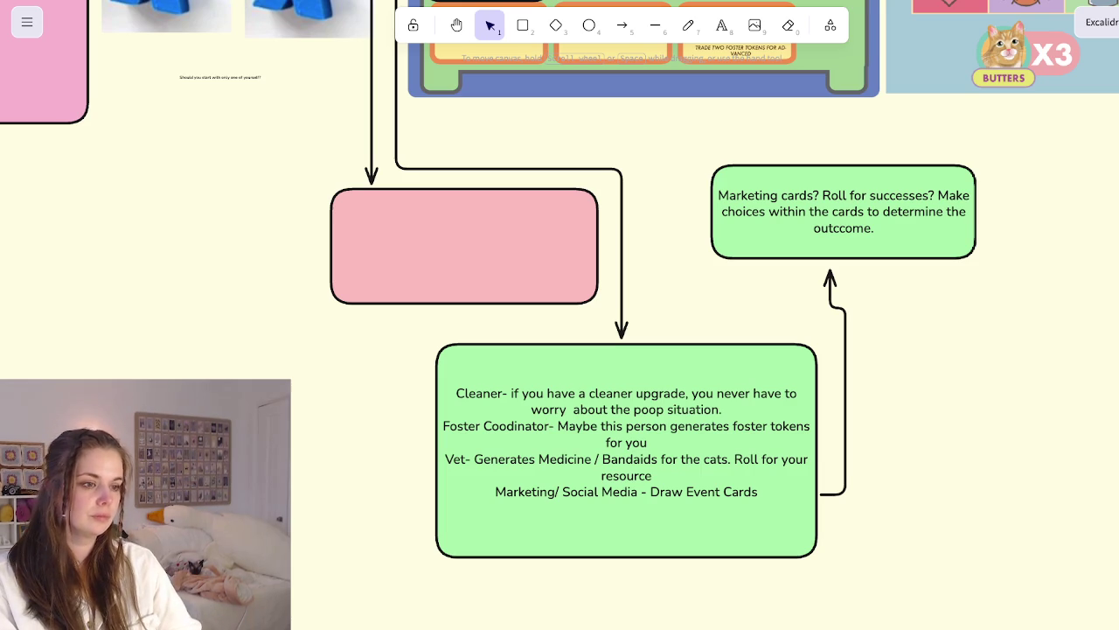
Add a 'Receptionist' line below Draw Event Cards in the green roles note
{"action": "double_click", "coordinate": [626, 516]}
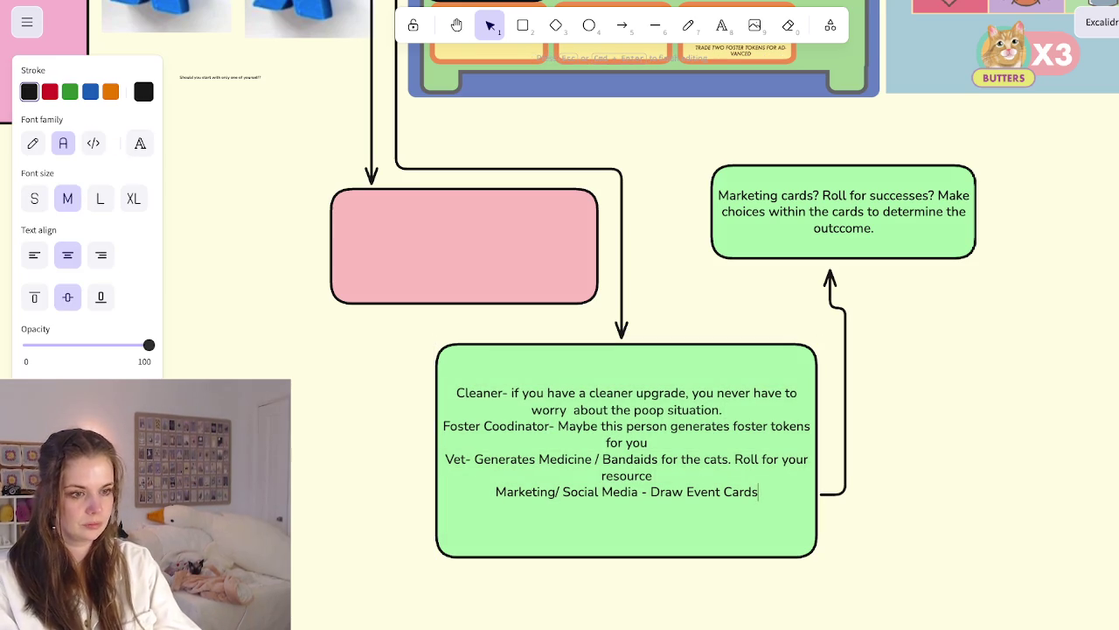
{"action": "key", "text": "Return"}
{"action": "type", "text": "Receptionist"}
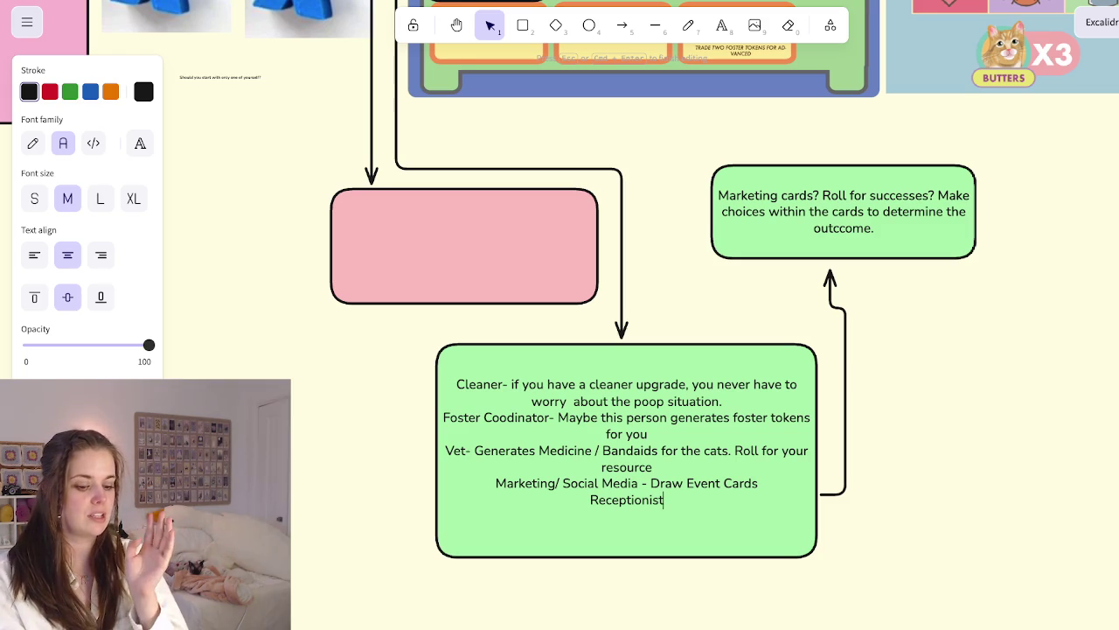
{"action": "key", "text": "Escape"}
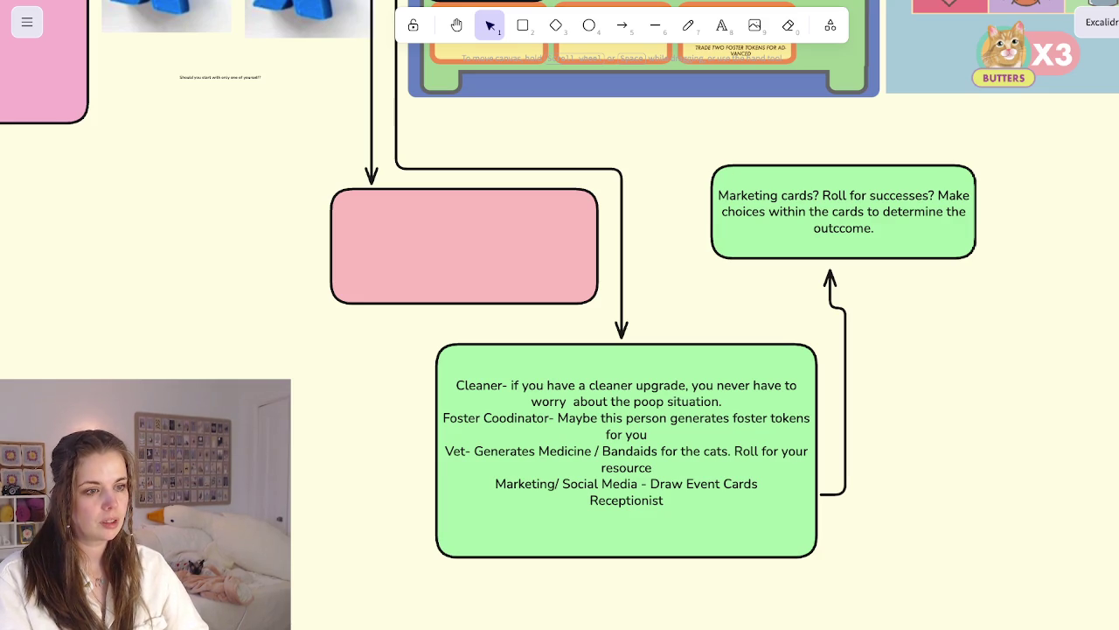
{"action": "double_click", "coordinate": [626, 446]}
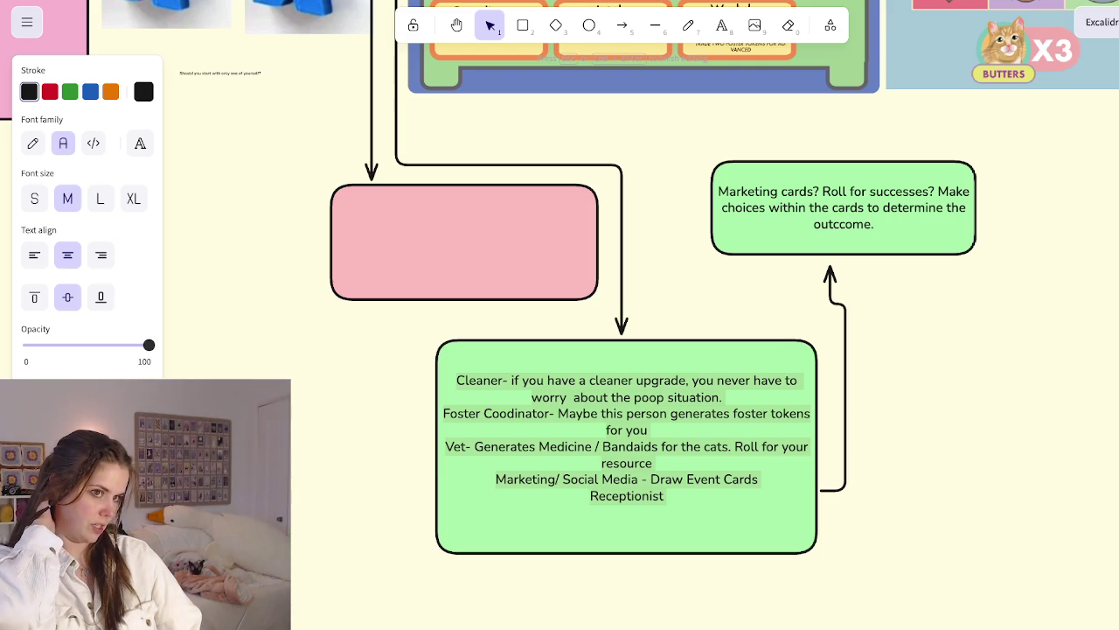
{"action": "scroll", "coordinate": [560, 315], "scroll_direction": "up", "scroll_amount": 1}
{"action": "scroll", "coordinate": [560, 315], "scroll_direction": "up", "scroll_amount": 2}
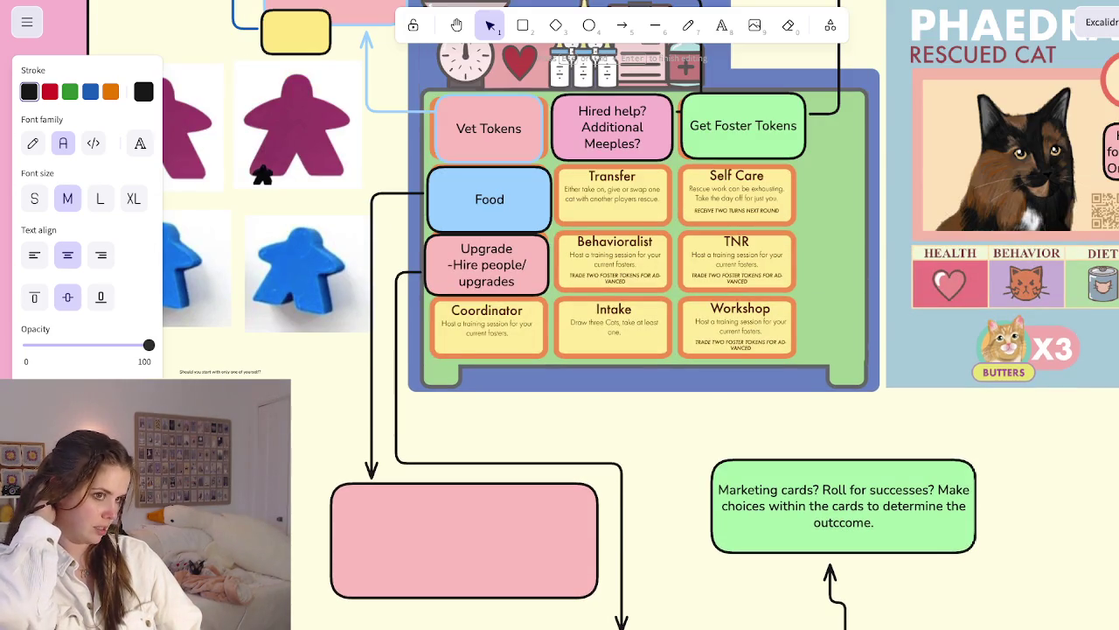
{"action": "scroll", "coordinate": [560, 315], "scroll_direction": "down", "scroll_amount": 1}
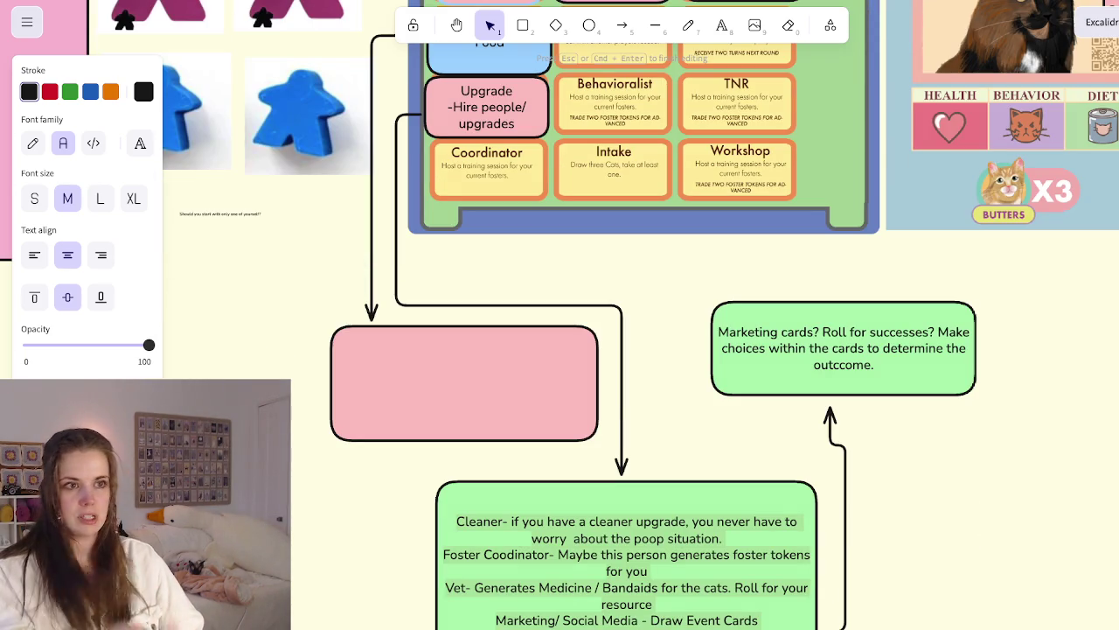
{"action": "scroll", "coordinate": [560, 315], "scroll_direction": "up", "scroll_amount": 2}
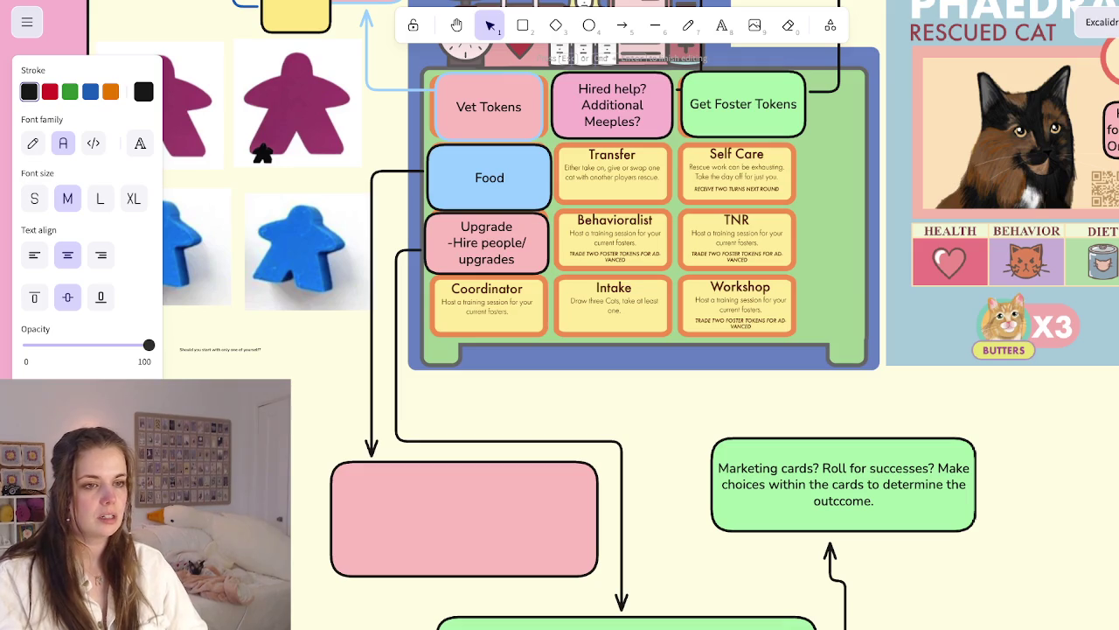
{"action": "key", "text": "Escape"}
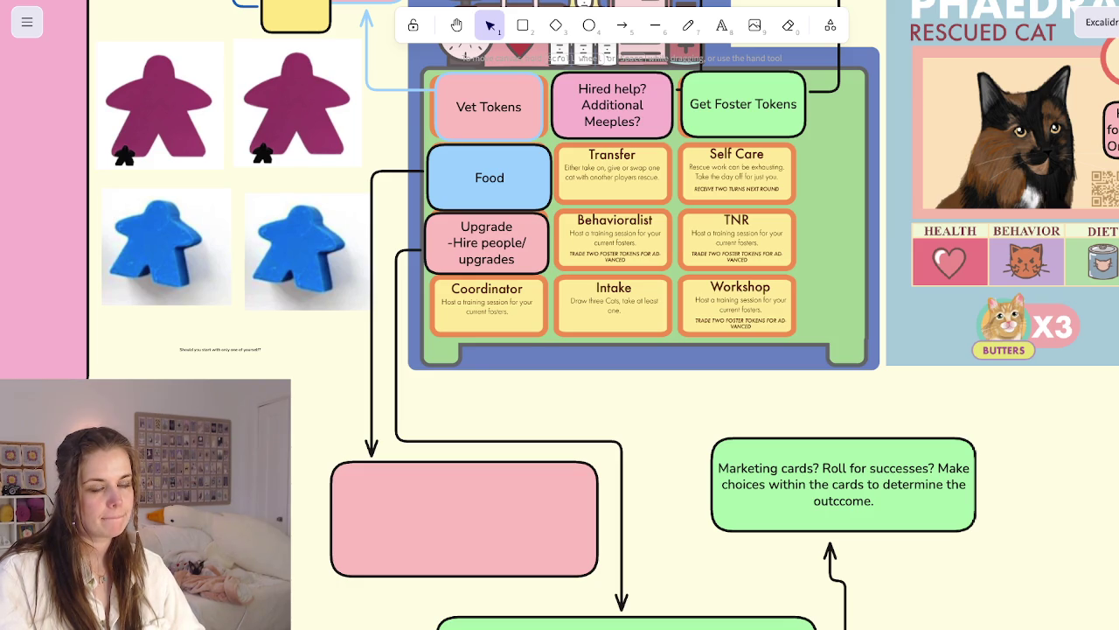
{"action": "left_click", "coordinate": [490, 178]}
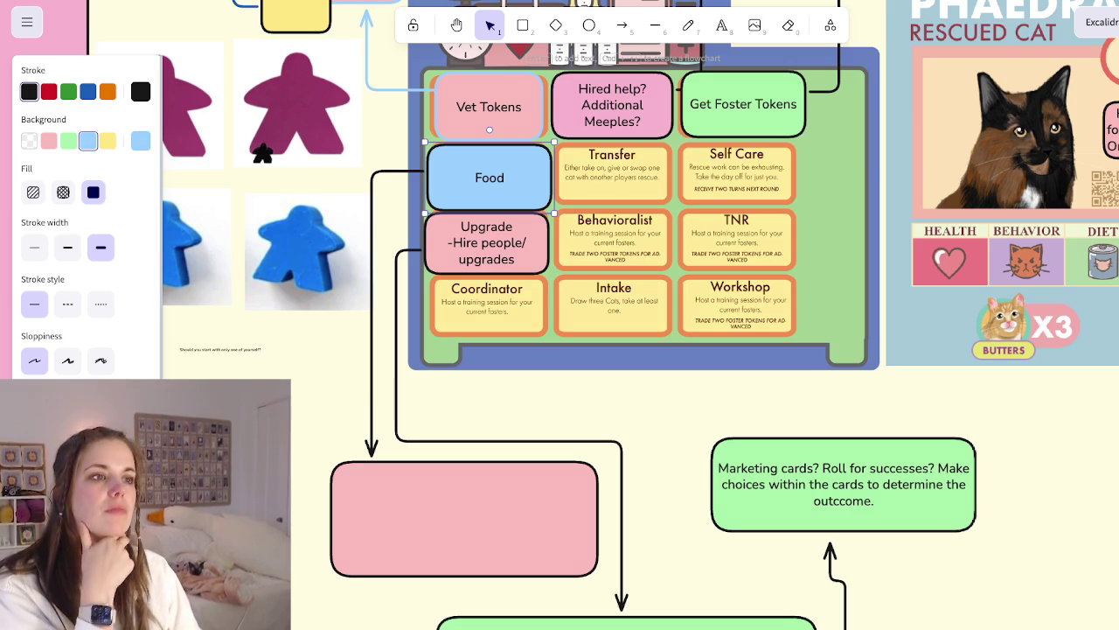
{"action": "scroll", "coordinate": [612, 350], "scroll_direction": "down", "scroll_amount": 3}
{"action": "scroll", "coordinate": [612, 350], "scroll_direction": "down", "scroll_amount": 5}
{"action": "scroll", "coordinate": [612, 350], "scroll_direction": "down", "scroll_amount": 5}
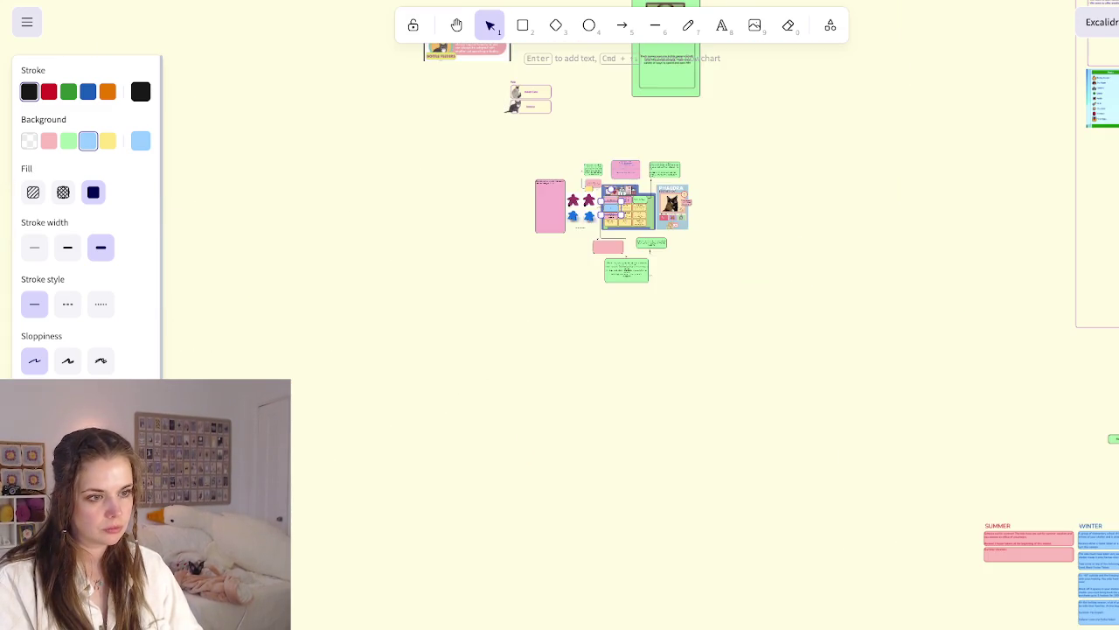
{"action": "scroll", "coordinate": [559, 236], "scroll_direction": "up", "scroll_amount": 3}
{"action": "scroll", "coordinate": [699, 350], "scroll_direction": "down", "scroll_amount": 2}
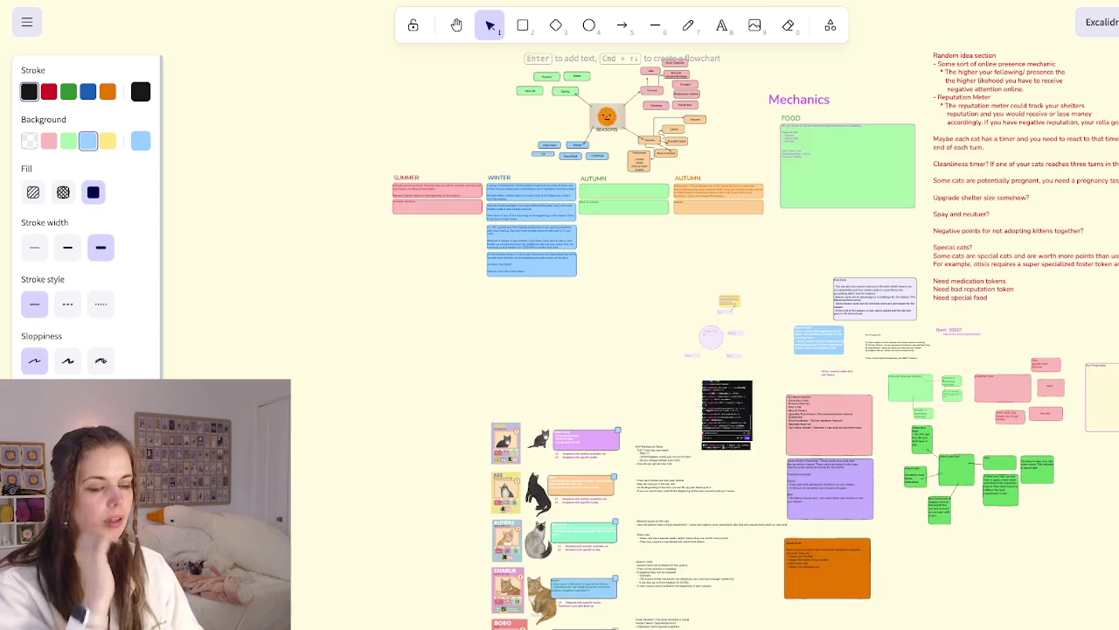
{"action": "scroll", "coordinate": [699, 350], "scroll_direction": "down", "scroll_amount": 2}
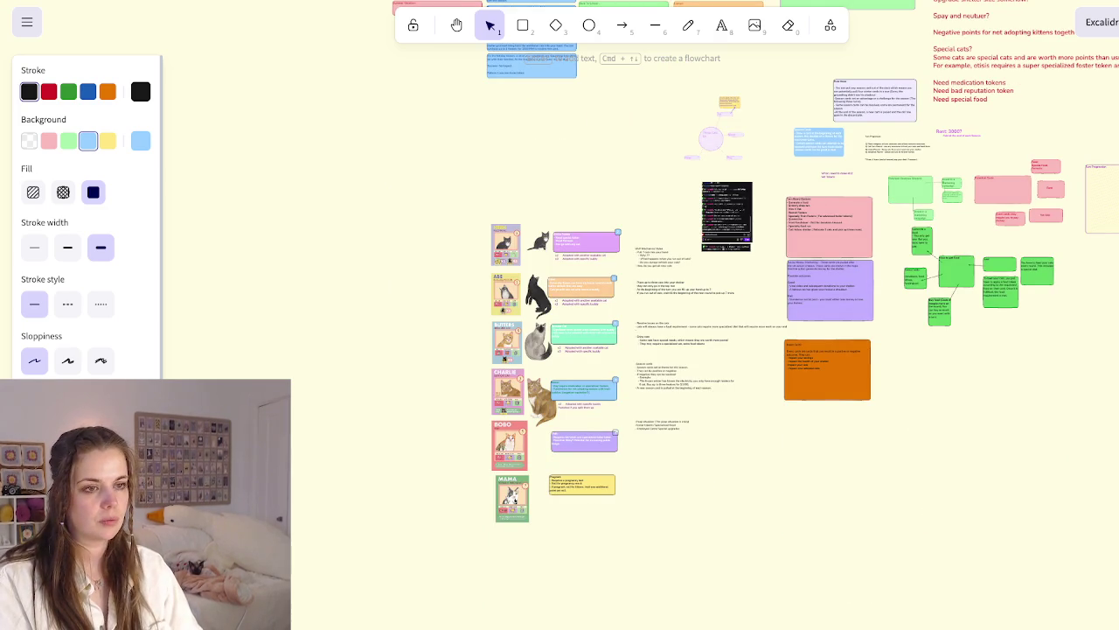
{"action": "scroll", "coordinate": [528, 305], "scroll_direction": "up", "scroll_amount": 5}
{"action": "scroll", "coordinate": [527, 305], "scroll_direction": "up", "scroll_amount": 5}
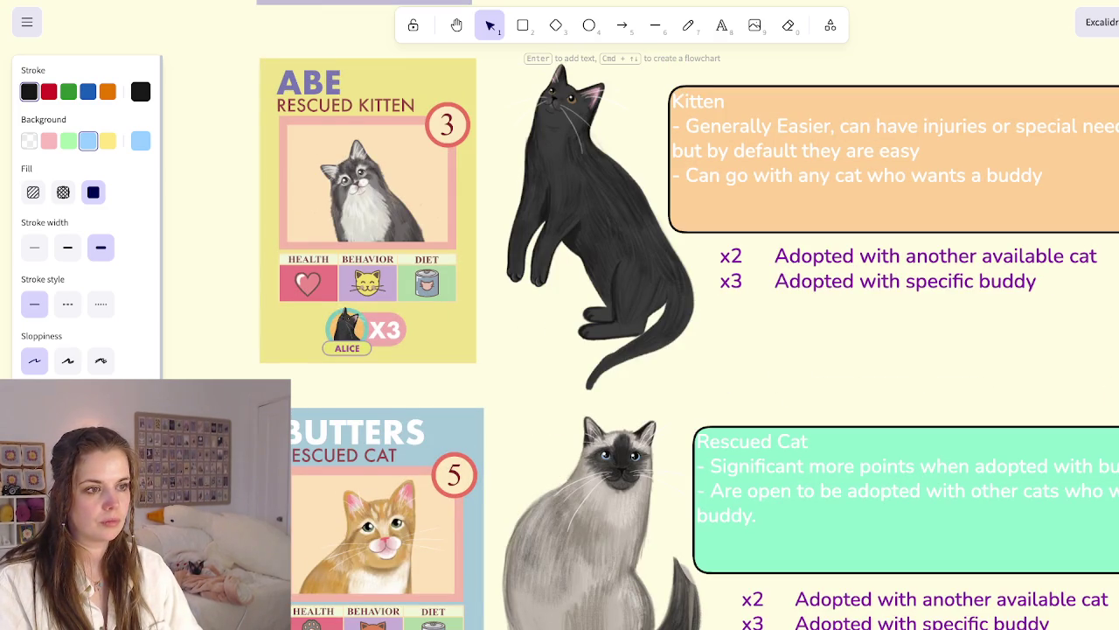
{"action": "scroll", "coordinate": [699, 350], "scroll_direction": "up", "scroll_amount": 3}
{"action": "scroll", "coordinate": [700, 350], "scroll_direction": "up", "scroll_amount": 2}
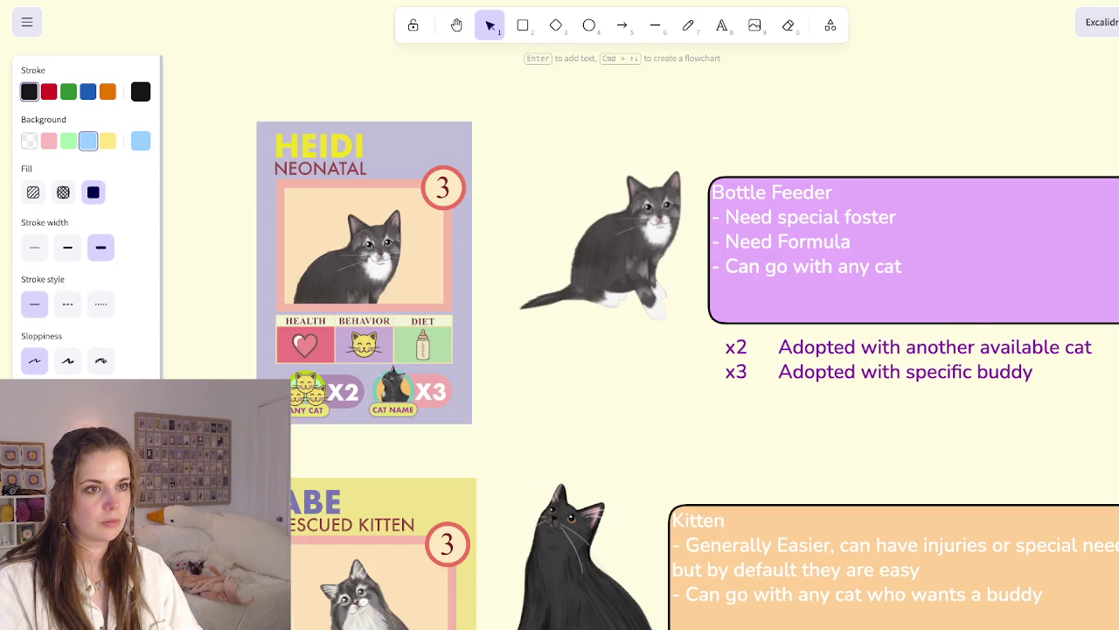
{"action": "scroll", "coordinate": [560, 315], "scroll_direction": "down", "scroll_amount": 5}
{"action": "scroll", "coordinate": [560, 315], "scroll_direction": "left", "scroll_amount": 5}
{"action": "scroll", "coordinate": [560, 315], "scroll_direction": "up", "scroll_amount": 2}
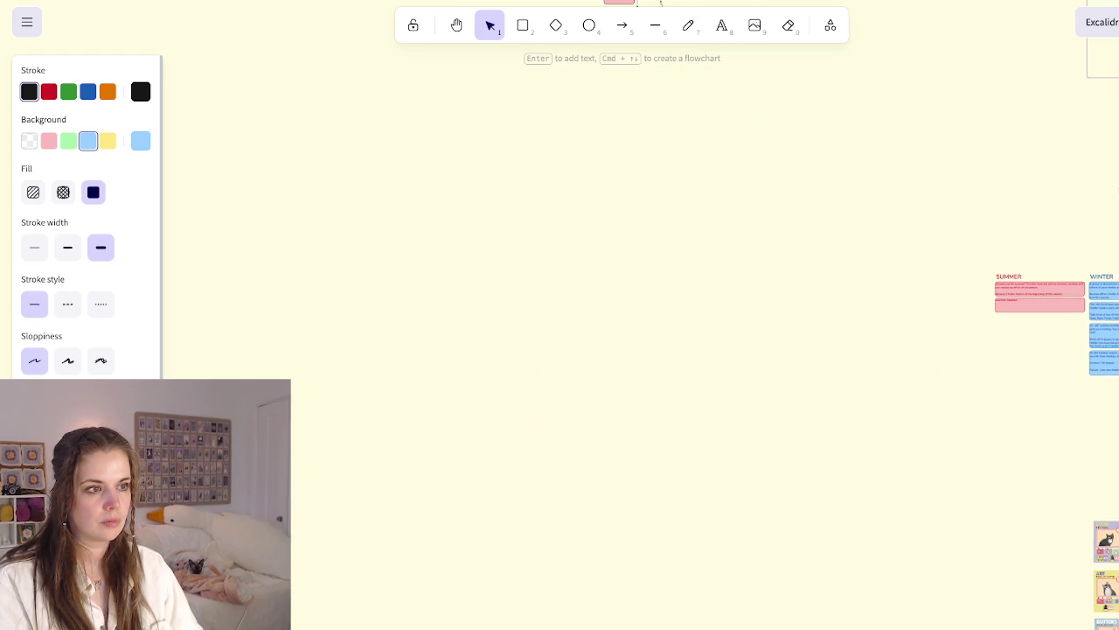
{"action": "scroll", "coordinate": [560, 315], "scroll_direction": "right", "scroll_amount": 5}
{"action": "scroll", "coordinate": [560, 314], "scroll_direction": "up", "scroll_amount": 2}
{"action": "scroll", "coordinate": [560, 314], "scroll_direction": "up", "scroll_amount": 3}
{"action": "scroll", "coordinate": [560, 315], "scroll_direction": "left", "scroll_amount": 3}
{"action": "scroll", "coordinate": [560, 315], "scroll_direction": "up", "scroll_amount": 5}
{"action": "scroll", "coordinate": [560, 315], "scroll_direction": "up", "scroll_amount": 3}
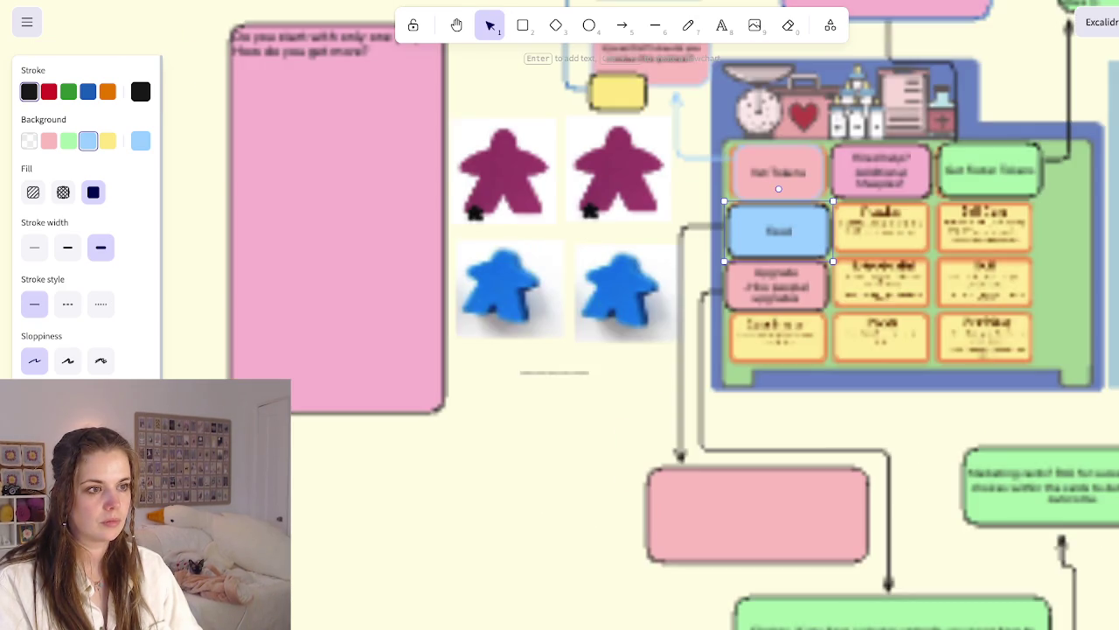
{"action": "scroll", "coordinate": [560, 314], "scroll_direction": "right", "scroll_amount": 3}
{"action": "scroll", "coordinate": [560, 315], "scroll_direction": "down", "scroll_amount": 4}
{"action": "scroll", "coordinate": [560, 315], "scroll_direction": "up", "scroll_amount": 1}
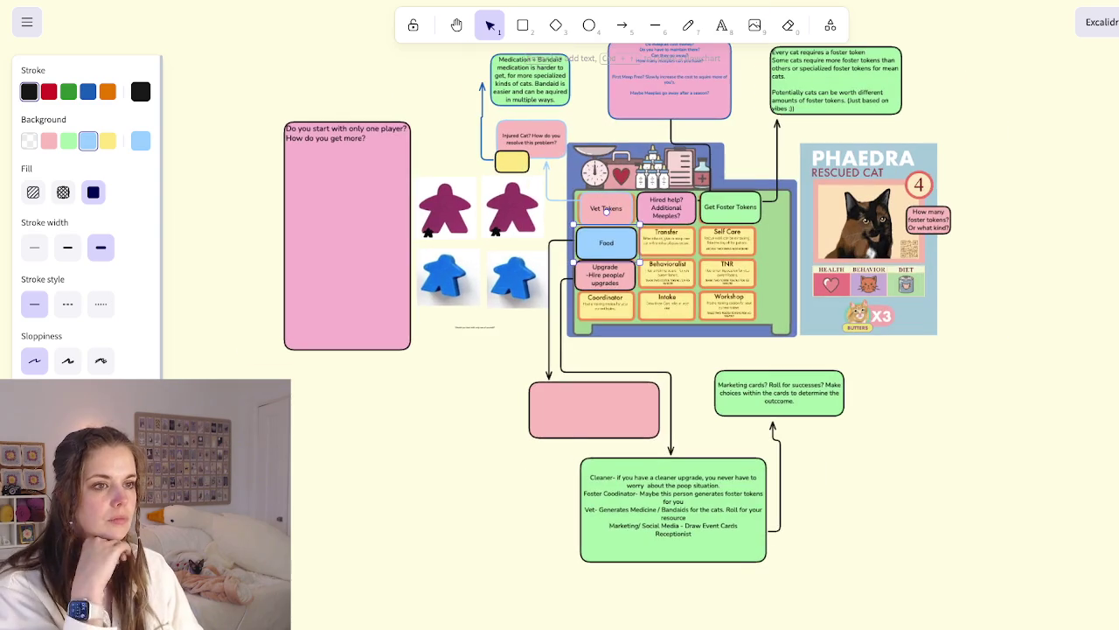
{"action": "scroll", "coordinate": [607, 211], "scroll_direction": "up", "scroll_amount": 2}
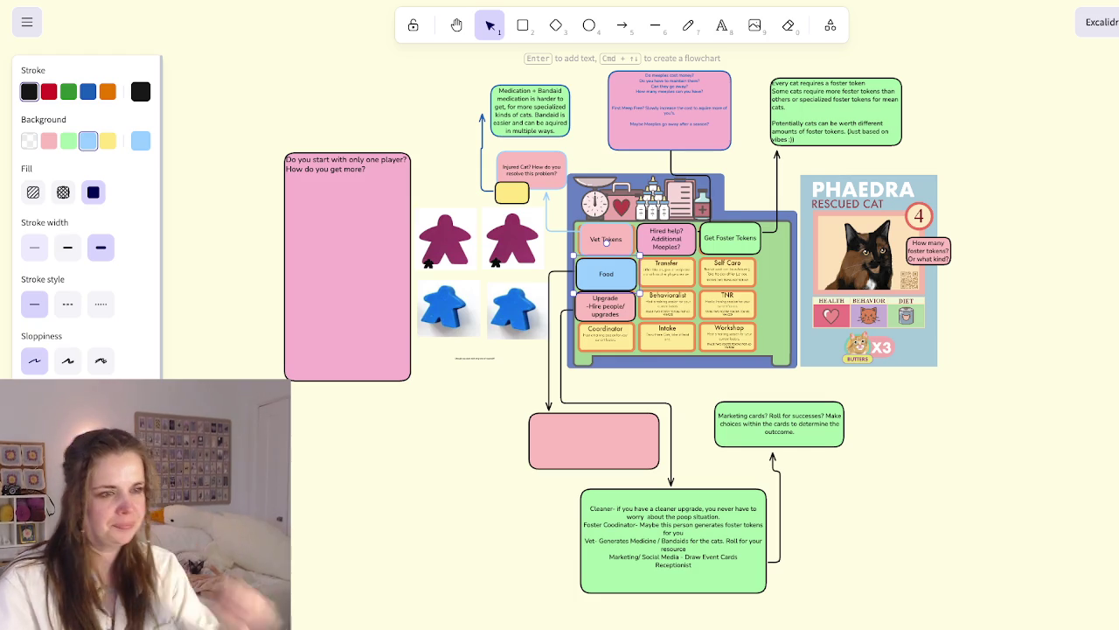
{"action": "scroll", "coordinate": [647, 350], "scroll_direction": "up", "scroll_amount": 5}
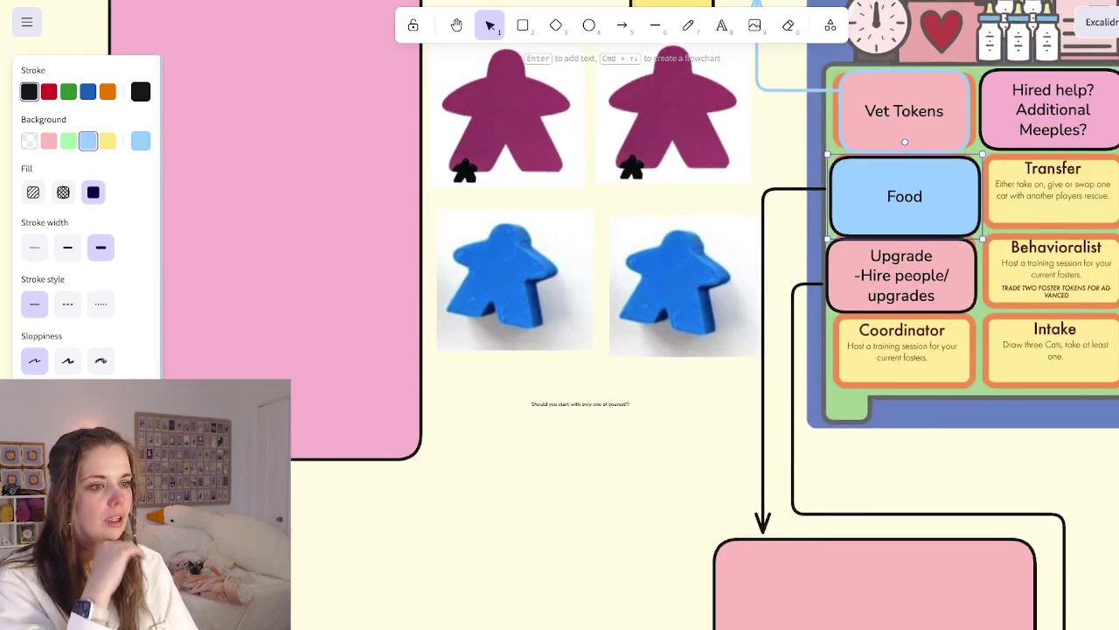
{"action": "scroll", "coordinate": [647, 350], "scroll_direction": "up", "scroll_amount": 3}
{"action": "scroll", "coordinate": [560, 314], "scroll_direction": "left", "scroll_amount": 3}
{"action": "scroll", "coordinate": [560, 315], "scroll_direction": "up", "scroll_amount": 2}
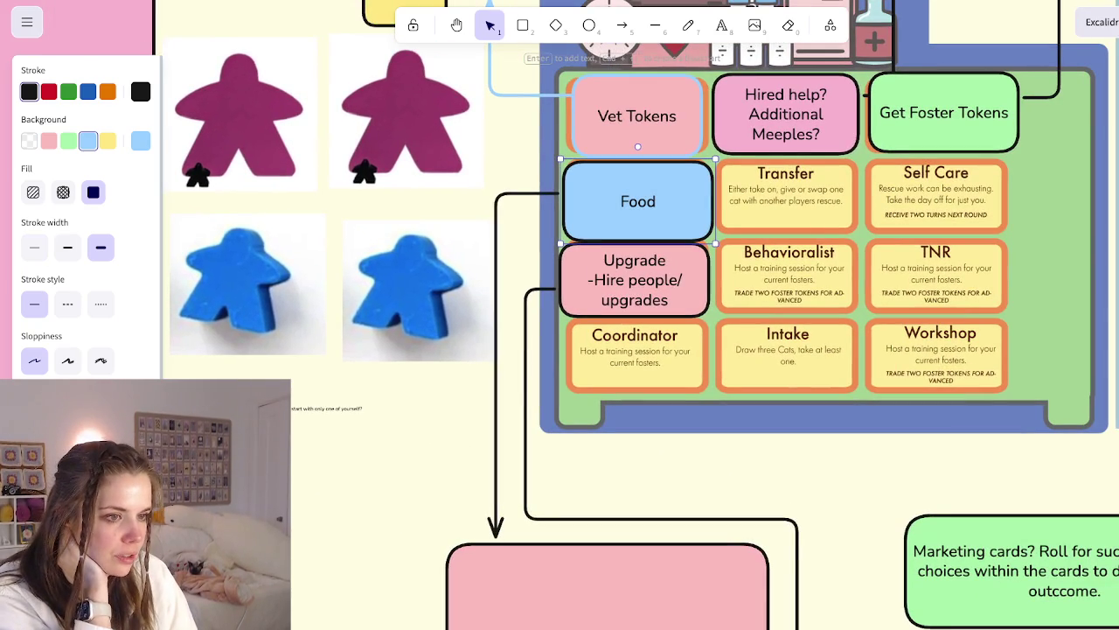
{"action": "scroll", "coordinate": [560, 315], "scroll_direction": "right", "scroll_amount": 5}
{"action": "scroll", "coordinate": [560, 314], "scroll_direction": "right", "scroll_amount": 1}
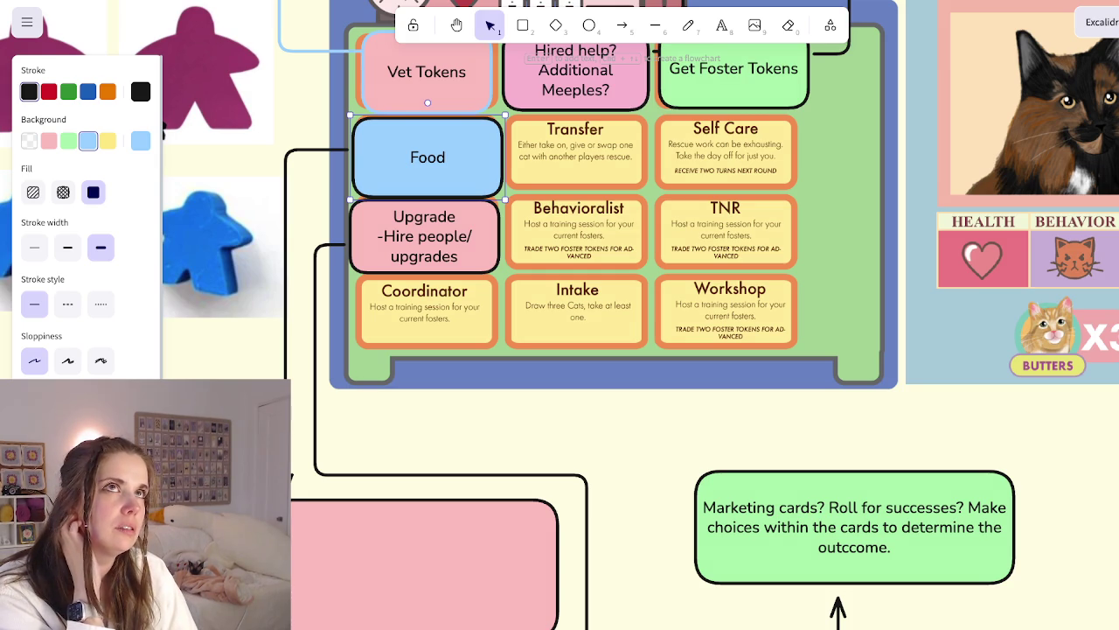
{"action": "scroll", "coordinate": [560, 315], "scroll_direction": "right", "scroll_amount": 1}
{"action": "scroll", "coordinate": [560, 315], "scroll_direction": "up", "scroll_amount": 1}
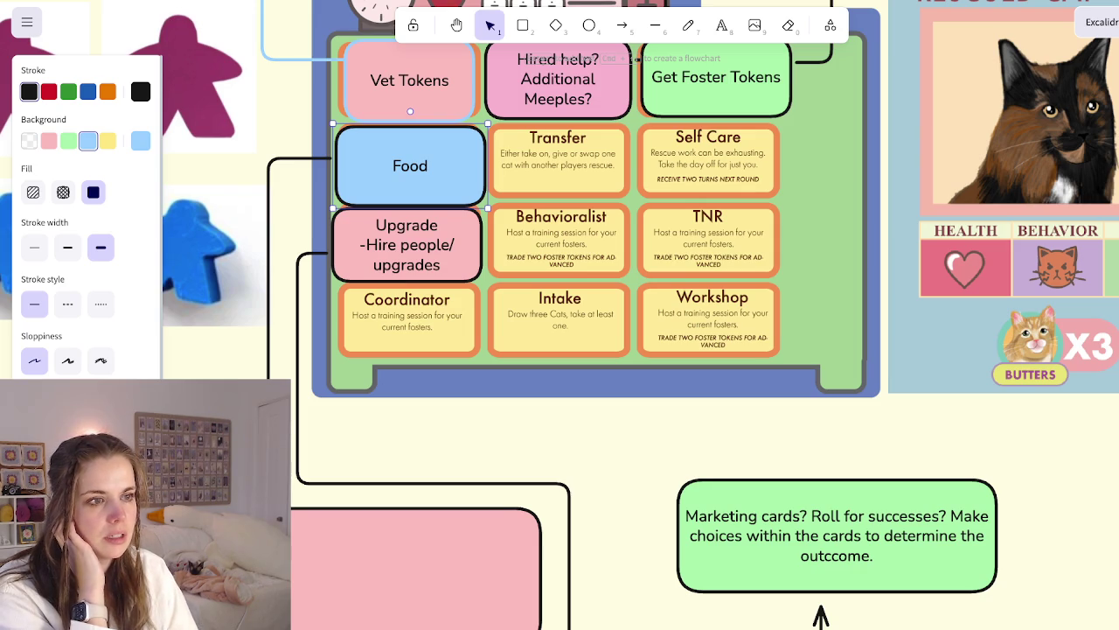
{"action": "scroll", "coordinate": [559, 314], "scroll_direction": "up", "scroll_amount": 2}
{"action": "scroll", "coordinate": [559, 314], "scroll_direction": "right", "scroll_amount": 2}
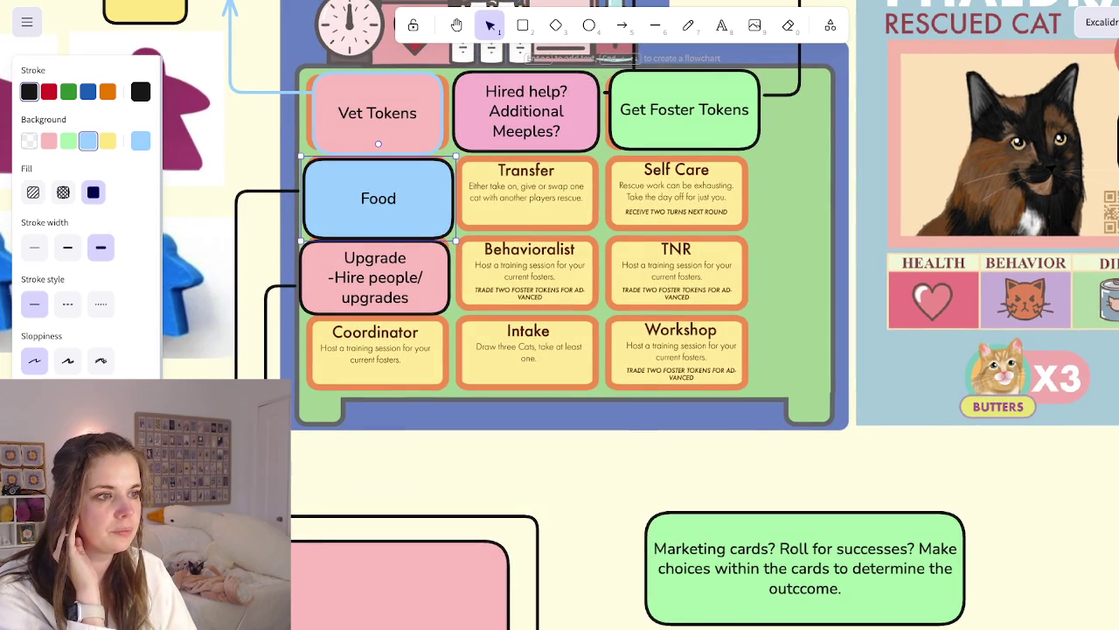
{"action": "scroll", "coordinate": [559, 315], "scroll_direction": "down", "scroll_amount": 2}
{"action": "scroll", "coordinate": [560, 315], "scroll_direction": "right", "scroll_amount": 2}
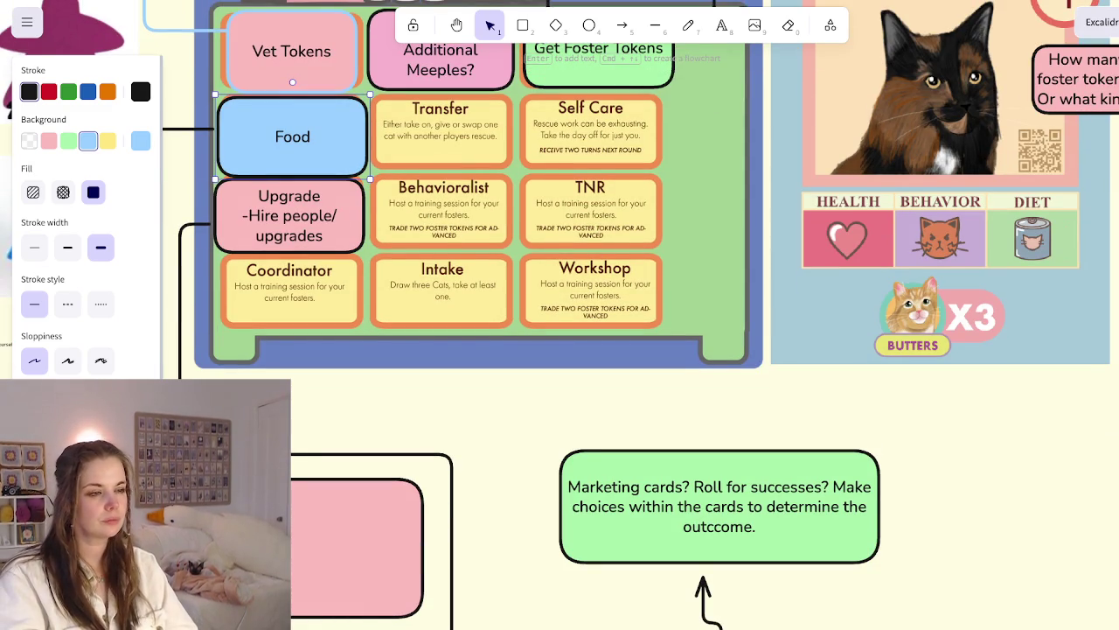
{"action": "scroll", "coordinate": [788, 390], "scroll_direction": "down", "scroll_amount": 5}
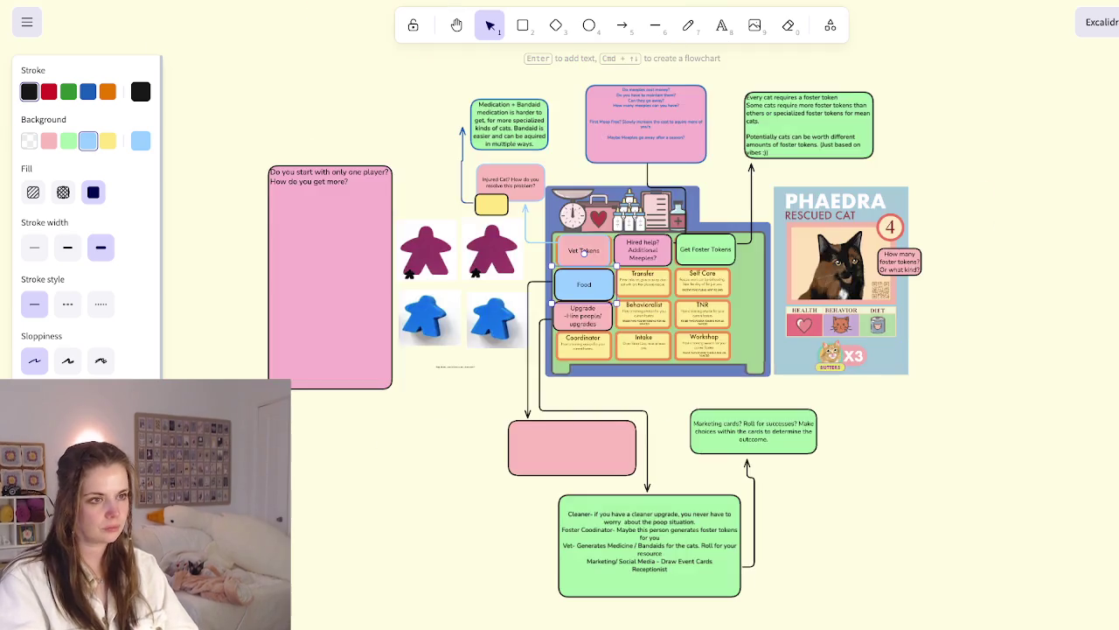
{"action": "left_click_drag", "start_coordinate": [584, 252], "coordinate": [550, 265]}
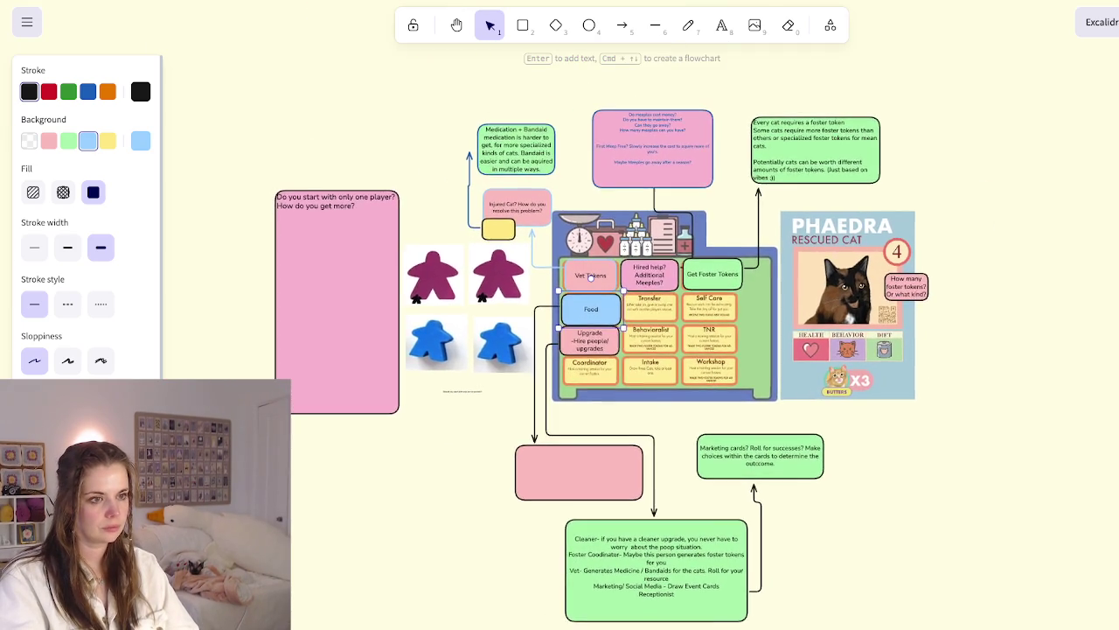
{"action": "scroll", "coordinate": [661, 150], "scroll_direction": "up", "scroll_amount": 5}
{"action": "scroll", "coordinate": [661, 149], "scroll_direction": "left", "scroll_amount": 10}
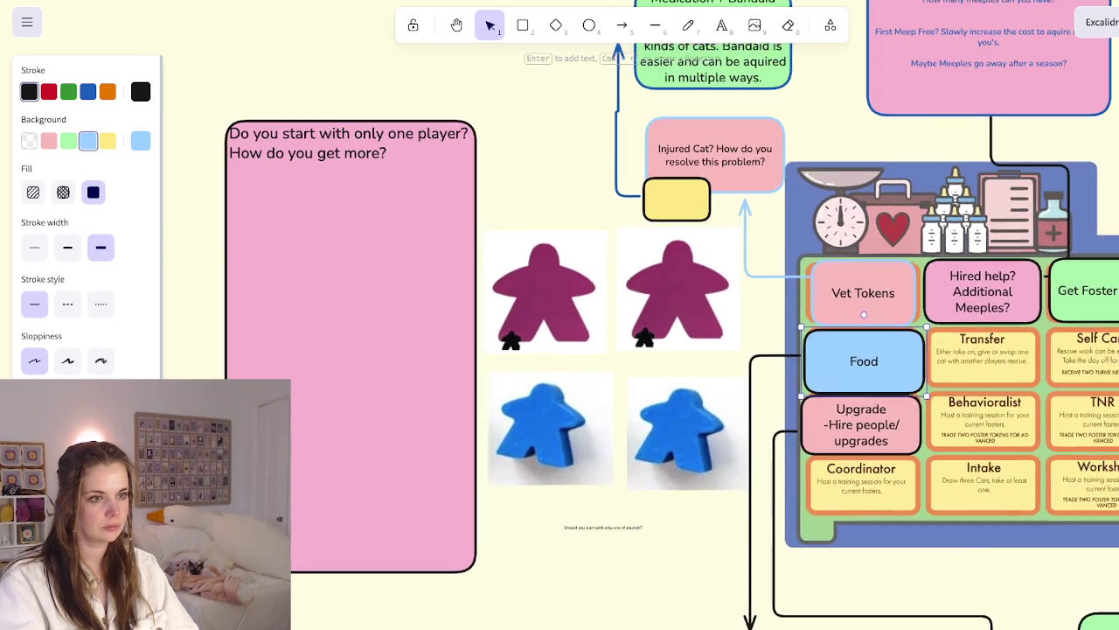
{"action": "scroll", "coordinate": [647, 349], "scroll_direction": "up", "scroll_amount": 3}
{"action": "scroll", "coordinate": [647, 349], "scroll_direction": "right", "scroll_amount": 1}
{"action": "scroll", "coordinate": [678, 321], "scroll_direction": "up", "scroll_amount": 3}
{"action": "scroll", "coordinate": [678, 321], "scroll_direction": "up", "scroll_amount": 2}
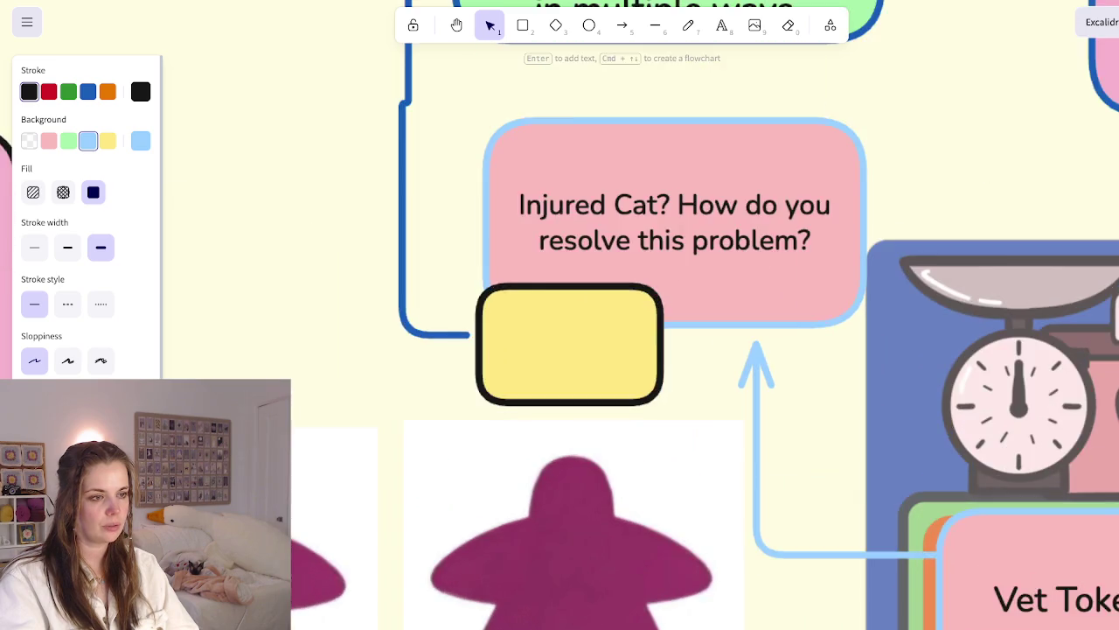
{"action": "scroll", "coordinate": [678, 321], "scroll_direction": "down", "scroll_amount": 5}
{"action": "scroll", "coordinate": [688, 332], "scroll_direction": "down", "scroll_amount": 5}
{"action": "scroll", "coordinate": [688, 332], "scroll_direction": "down", "scroll_amount": 2}
{"action": "scroll", "coordinate": [688, 332], "scroll_direction": "right", "scroll_amount": 2}
{"action": "scroll", "coordinate": [688, 333], "scroll_direction": "up", "scroll_amount": 1}
{"action": "scroll", "coordinate": [647, 350], "scroll_direction": "down", "scroll_amount": 1}
{"action": "scroll", "coordinate": [647, 350], "scroll_direction": "left", "scroll_amount": 1}
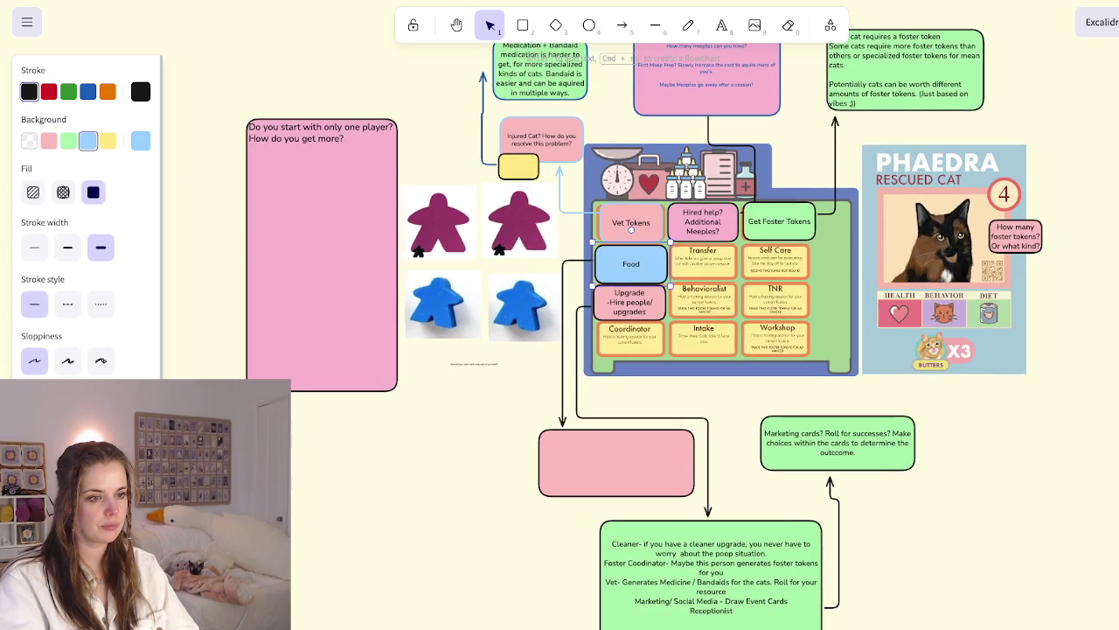
{"action": "scroll", "coordinate": [647, 349], "scroll_direction": "down", "scroll_amount": 1}
{"action": "scroll", "coordinate": [647, 350], "scroll_direction": "left", "scroll_amount": 1}
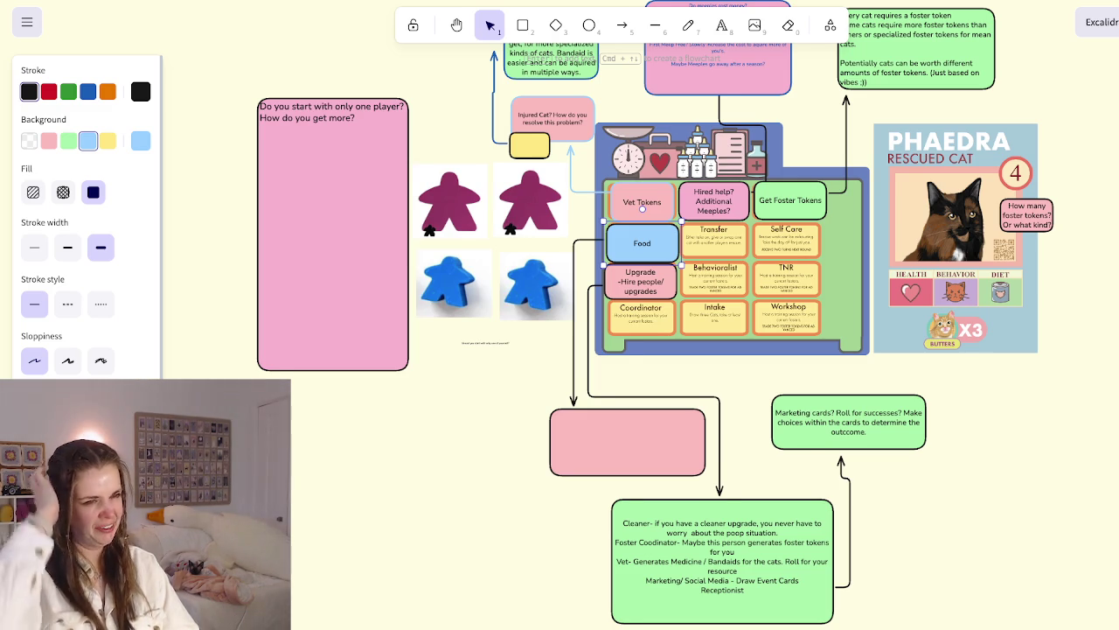
{"action": "scroll", "coordinate": [647, 350], "scroll_direction": "right", "scroll_amount": 1}
{"action": "scroll", "coordinate": [713, 405], "scroll_direction": "down", "scroll_amount": 10}
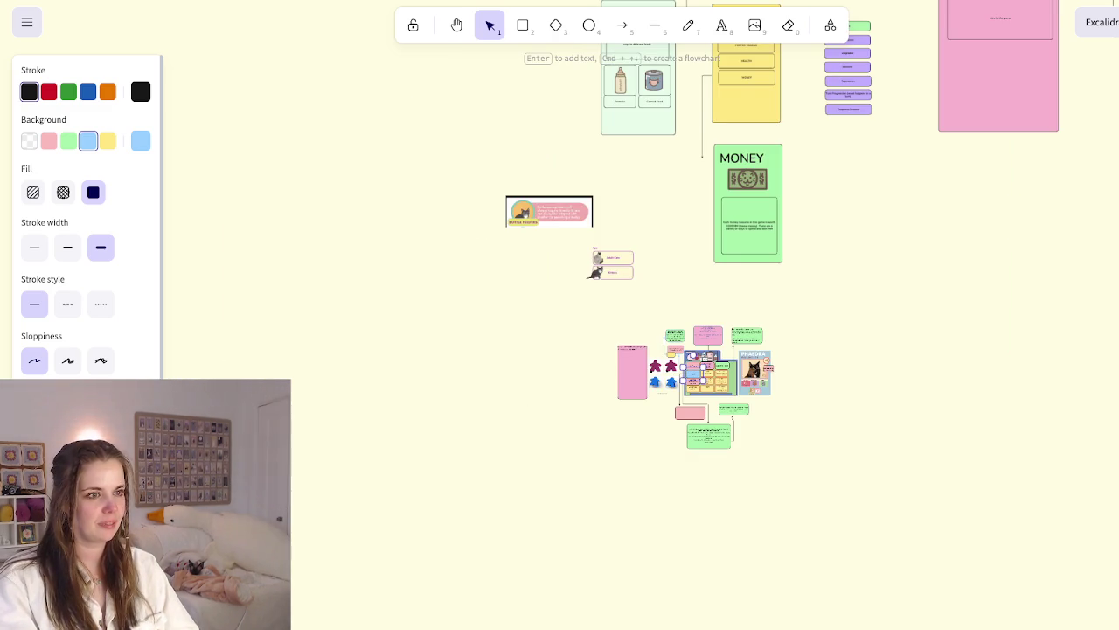
{"action": "scroll", "coordinate": [560, 350], "scroll_direction": "right", "scroll_amount": 5}
{"action": "scroll", "coordinate": [560, 350], "scroll_direction": "right", "scroll_amount": 5}
{"action": "scroll", "coordinate": [560, 350], "scroll_direction": "right", "scroll_amount": 5}
{"action": "scroll", "coordinate": [560, 350], "scroll_direction": "up", "scroll_amount": 2}
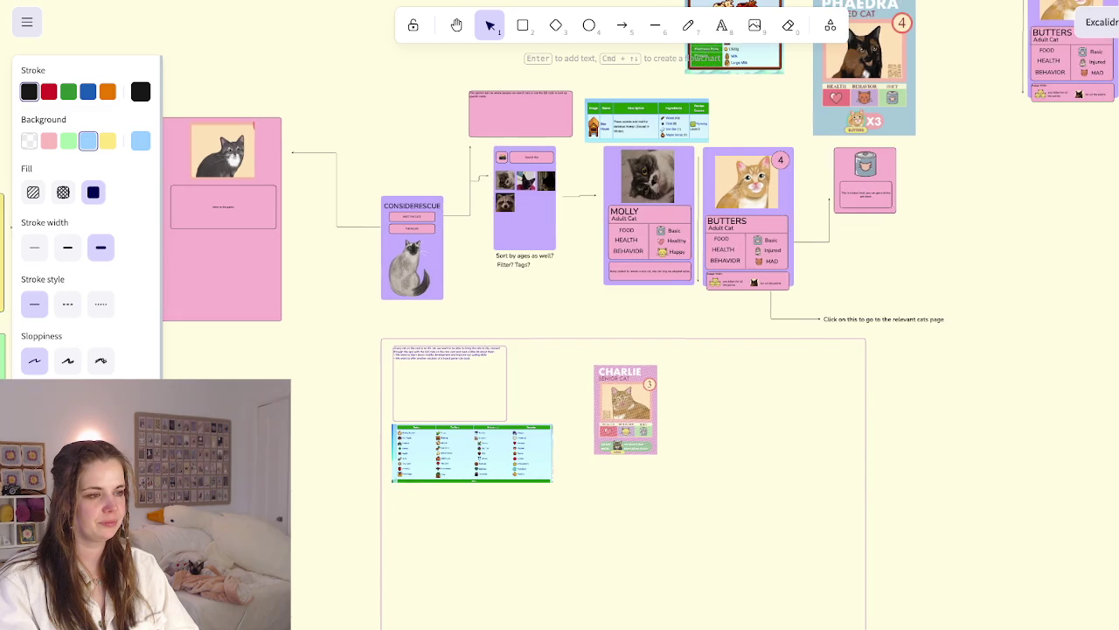
{"action": "scroll", "coordinate": [560, 349], "scroll_direction": "down", "scroll_amount": 5}
{"action": "scroll", "coordinate": [560, 349], "scroll_direction": "right", "scroll_amount": 3}
{"action": "scroll", "coordinate": [560, 349], "scroll_direction": "down", "scroll_amount": 2}
{"action": "scroll", "coordinate": [560, 349], "scroll_direction": "down", "scroll_amount": 1}
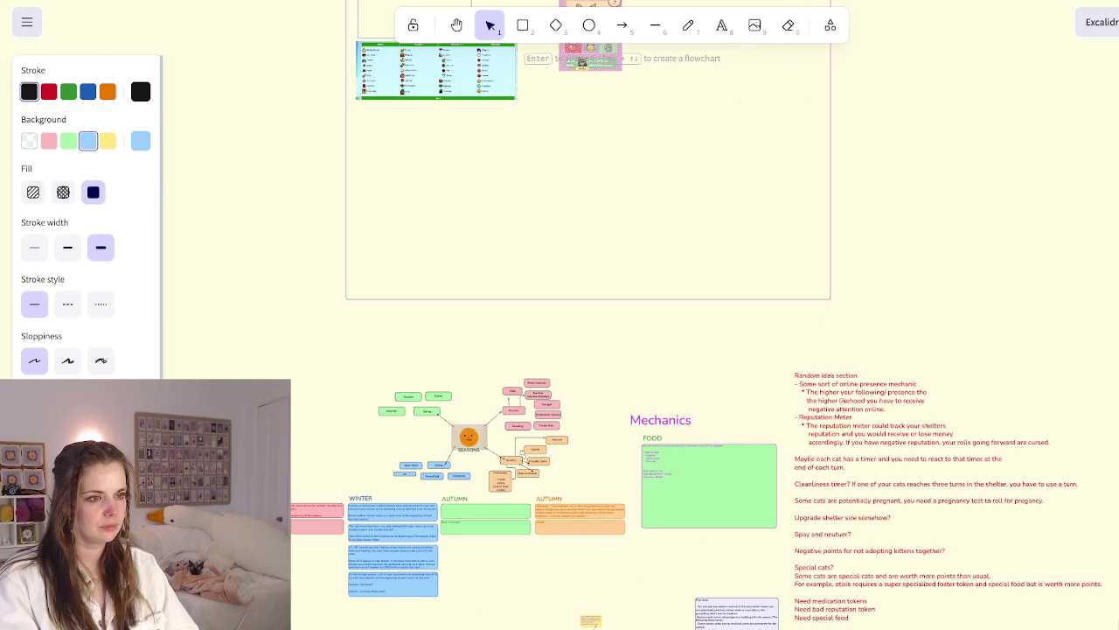
{"action": "scroll", "coordinate": [560, 349], "scroll_direction": "down", "scroll_amount": 1}
{"action": "scroll", "coordinate": [813, 376], "scroll_direction": "down", "scroll_amount": 3}
{"action": "scroll", "coordinate": [813, 376], "scroll_direction": "up", "scroll_amount": 5}
{"action": "scroll", "coordinate": [813, 376], "scroll_direction": "down", "scroll_amount": 2}
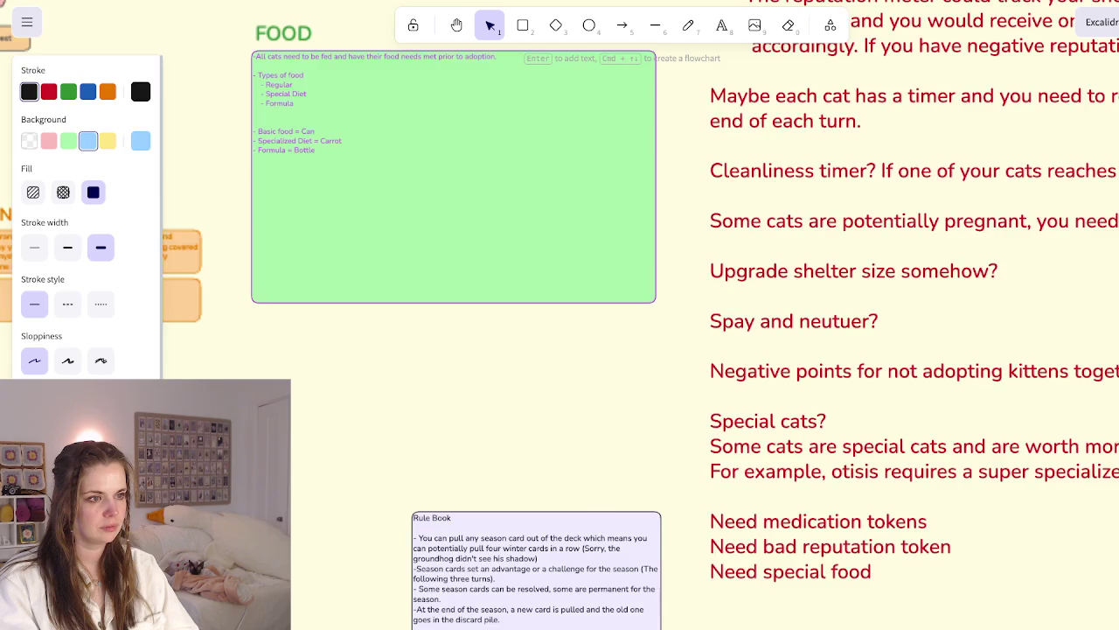
{"action": "scroll", "coordinate": [813, 376], "scroll_direction": "down", "scroll_amount": 2}
{"action": "scroll", "coordinate": [560, 350], "scroll_direction": "right", "scroll_amount": 1}
{"action": "scroll", "coordinate": [560, 350], "scroll_direction": "right", "scroll_amount": 3}
{"action": "scroll", "coordinate": [560, 350], "scroll_direction": "up", "scroll_amount": 1}
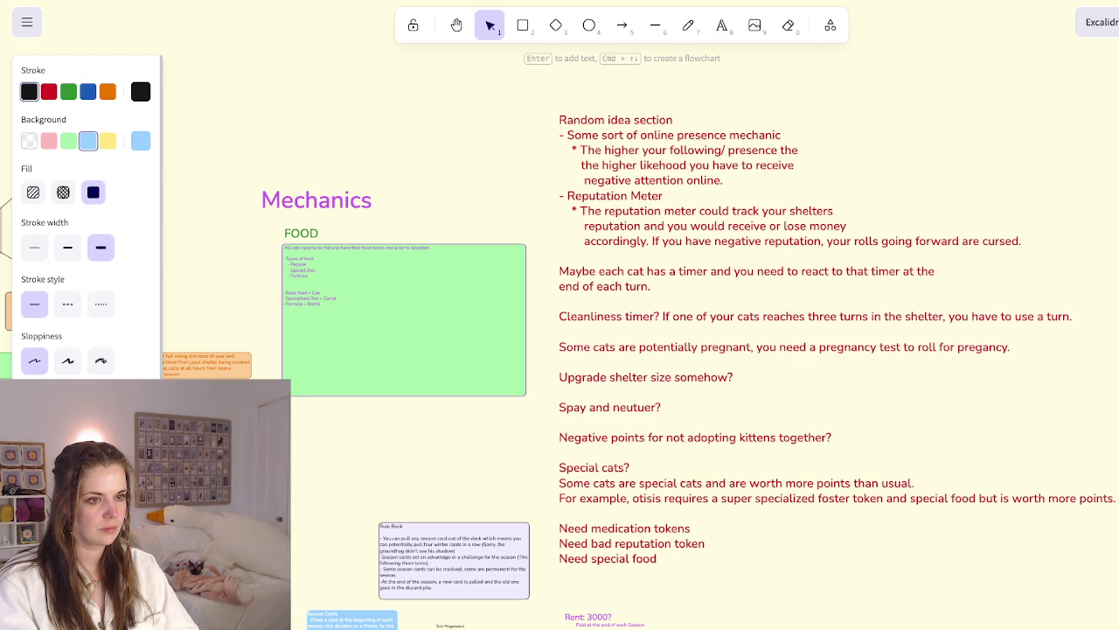
{"action": "scroll", "coordinate": [639, 350], "scroll_direction": "left", "scroll_amount": 10}
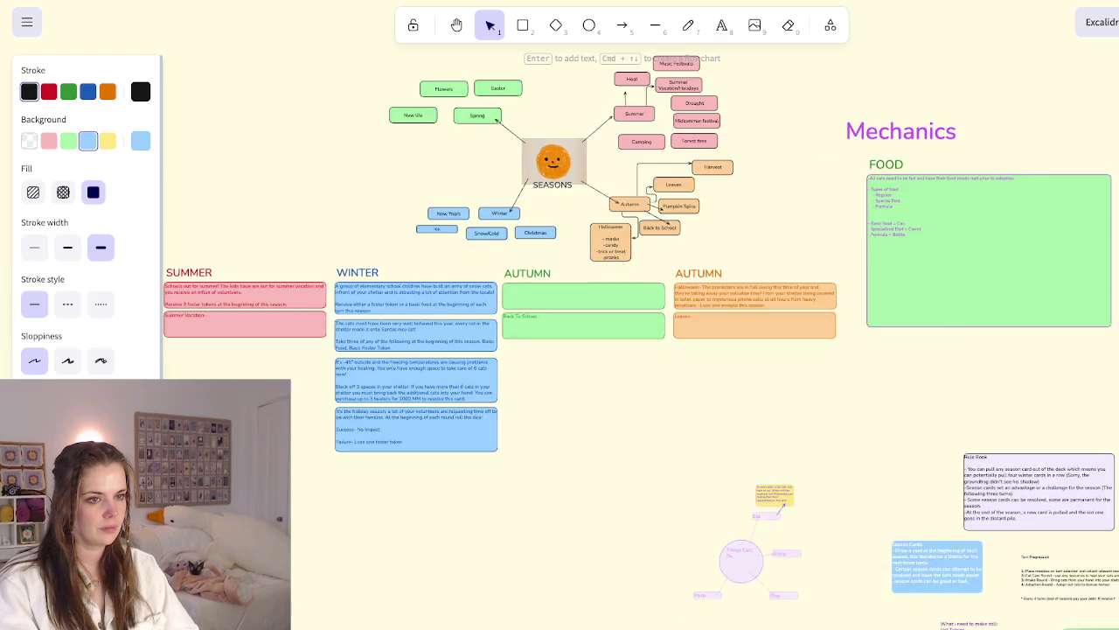
{"action": "scroll", "coordinate": [638, 350], "scroll_direction": "left", "scroll_amount": 5}
{"action": "scroll", "coordinate": [638, 350], "scroll_direction": "left", "scroll_amount": 6}
{"action": "scroll", "coordinate": [748, 380], "scroll_direction": "down", "scroll_amount": 5}
{"action": "scroll", "coordinate": [748, 379], "scroll_direction": "up", "scroll_amount": 3}
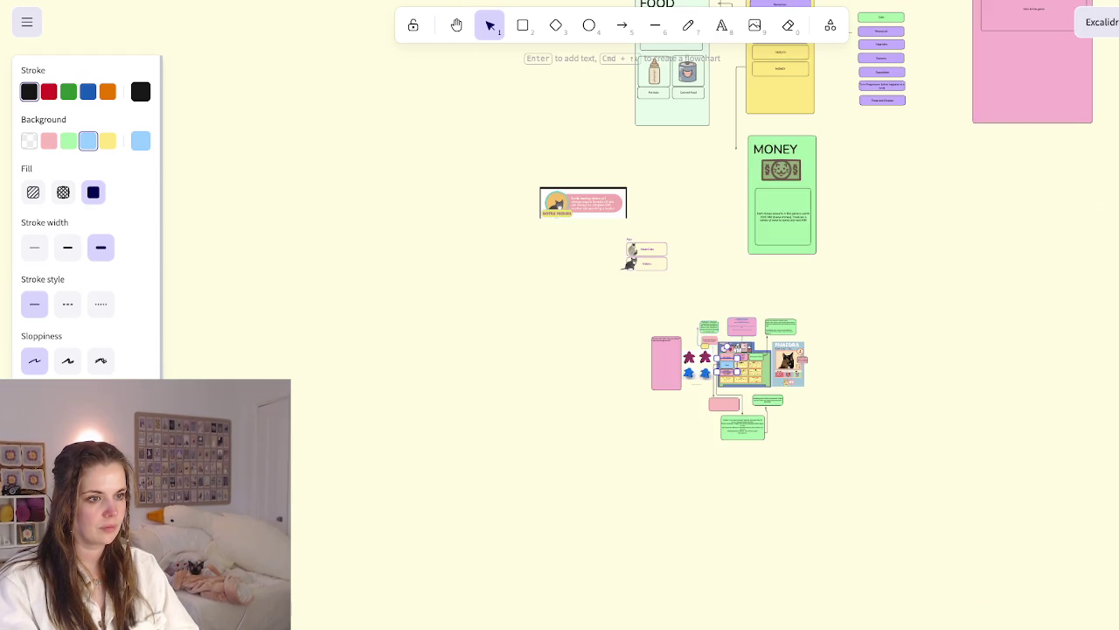
{"action": "scroll", "coordinate": [747, 380], "scroll_direction": "up", "scroll_amount": 5}
{"action": "scroll", "coordinate": [748, 380], "scroll_direction": "up", "scroll_amount": 3}
{"action": "scroll", "coordinate": [747, 380], "scroll_direction": "down", "scroll_amount": 5}
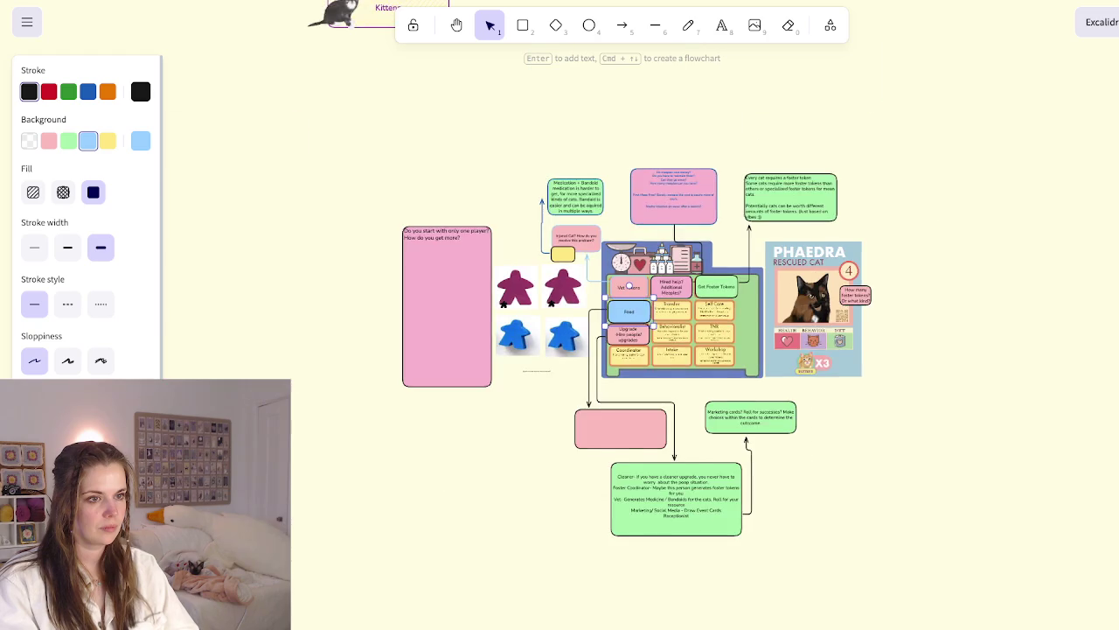
{"action": "scroll", "coordinate": [748, 379], "scroll_direction": "right", "scroll_amount": 2}
{"action": "scroll", "coordinate": [747, 379], "scroll_direction": "right", "scroll_amount": 5}
Navigate to the action grid and place a duplicate of the blue Food card over Transfer
{"action": "scroll", "coordinate": [748, 379], "scroll_direction": "right", "scroll_amount": 4}
{"action": "scroll", "coordinate": [747, 379], "scroll_direction": "down", "scroll_amount": 3}
{"action": "scroll", "coordinate": [747, 379], "scroll_direction": "right", "scroll_amount": 5}
{"action": "scroll", "coordinate": [748, 380], "scroll_direction": "right", "scroll_amount": 3}
{"action": "scroll", "coordinate": [748, 380], "scroll_direction": "right", "scroll_amount": 5}
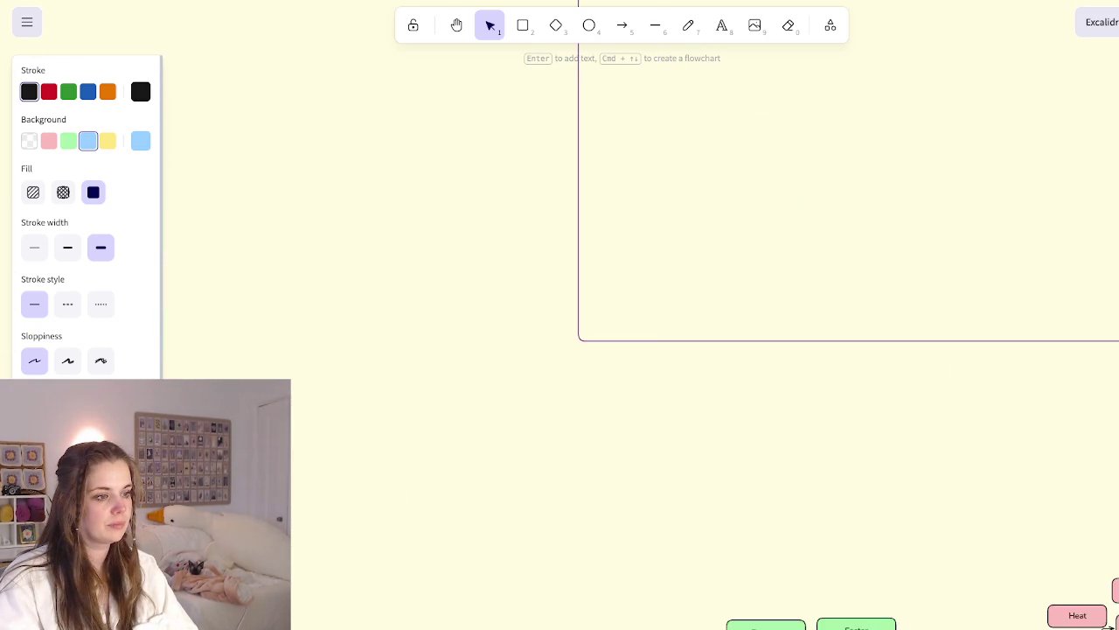
{"action": "scroll", "coordinate": [747, 379], "scroll_direction": "down", "scroll_amount": 5}
{"action": "scroll", "coordinate": [747, 380], "scroll_direction": "down", "scroll_amount": 2}
{"action": "scroll", "coordinate": [748, 379], "scroll_direction": "up", "scroll_amount": 5}
{"action": "scroll", "coordinate": [748, 380], "scroll_direction": "down", "scroll_amount": 2}
{"action": "scroll", "coordinate": [748, 380], "scroll_direction": "up", "scroll_amount": 2}
{"action": "scroll", "coordinate": [747, 379], "scroll_direction": "down", "scroll_amount": 5}
{"action": "scroll", "coordinate": [747, 380], "scroll_direction": "up", "scroll_amount": 1}
{"action": "scroll", "coordinate": [747, 380], "scroll_direction": "right", "scroll_amount": 2}
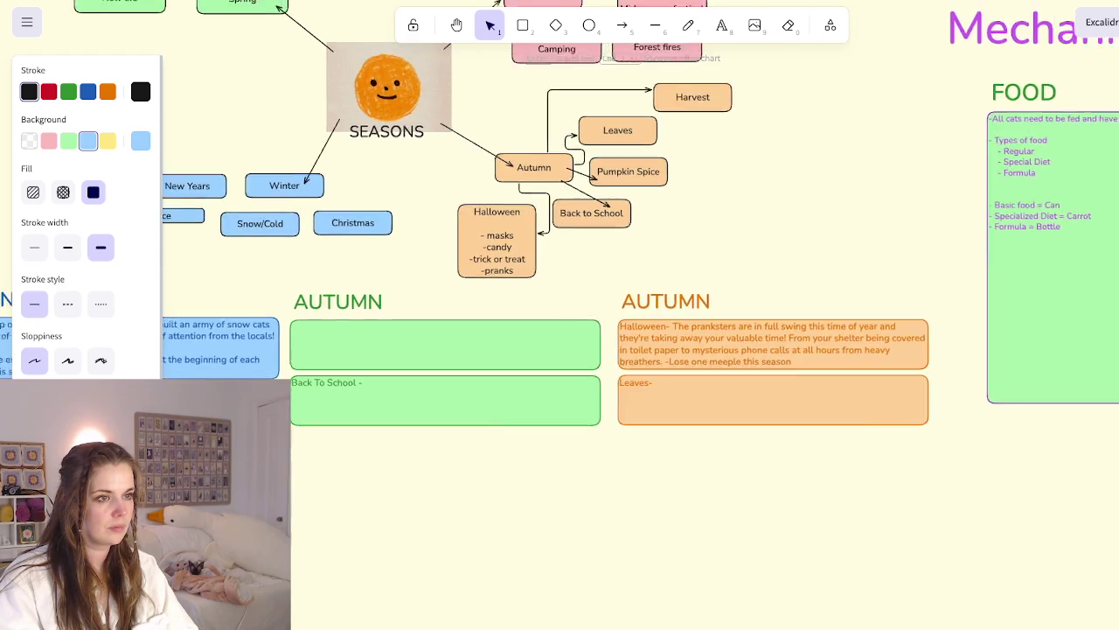
{"action": "scroll", "coordinate": [747, 379], "scroll_direction": "right", "scroll_amount": 4}
{"action": "scroll", "coordinate": [747, 380], "scroll_direction": "up", "scroll_amount": 1}
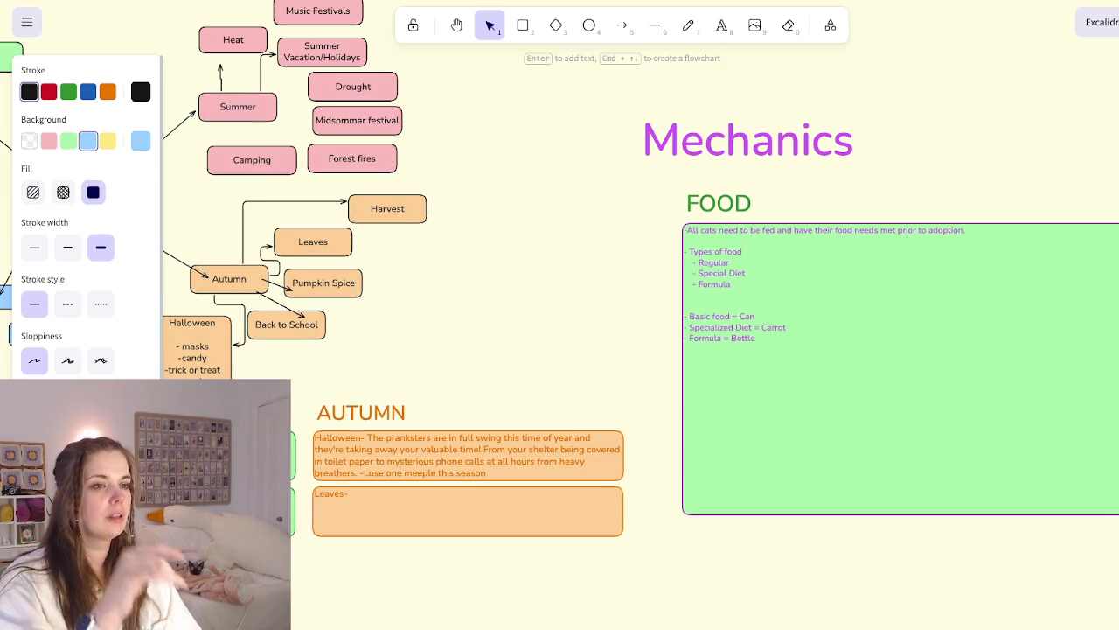
{"action": "scroll", "coordinate": [560, 315], "scroll_direction": "right", "scroll_amount": 2}
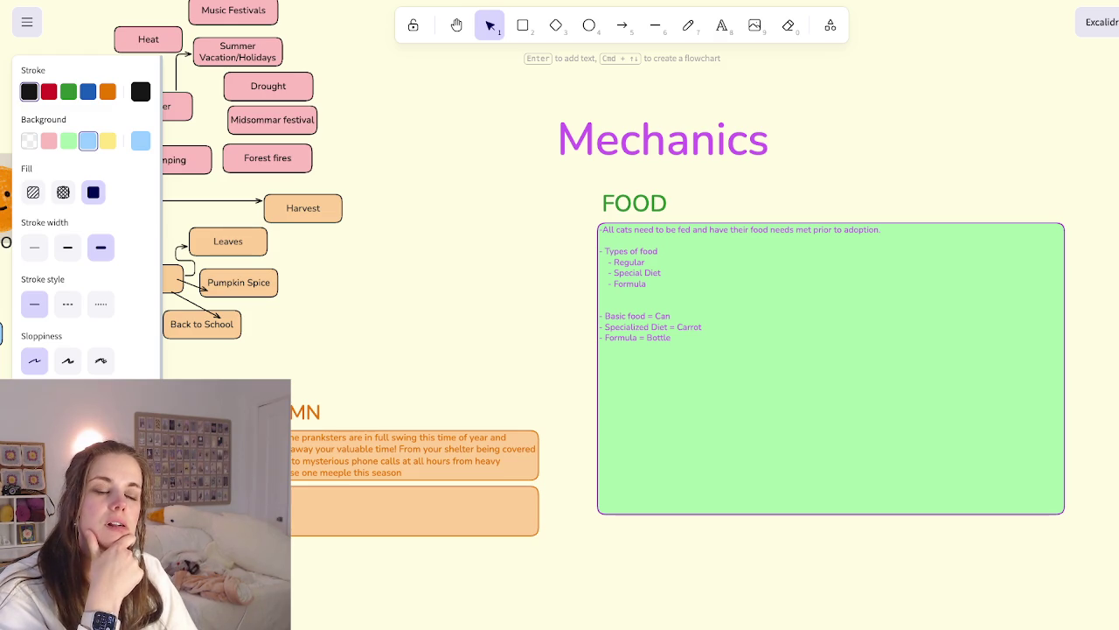
{"action": "scroll", "coordinate": [560, 263], "scroll_direction": "left", "scroll_amount": 10}
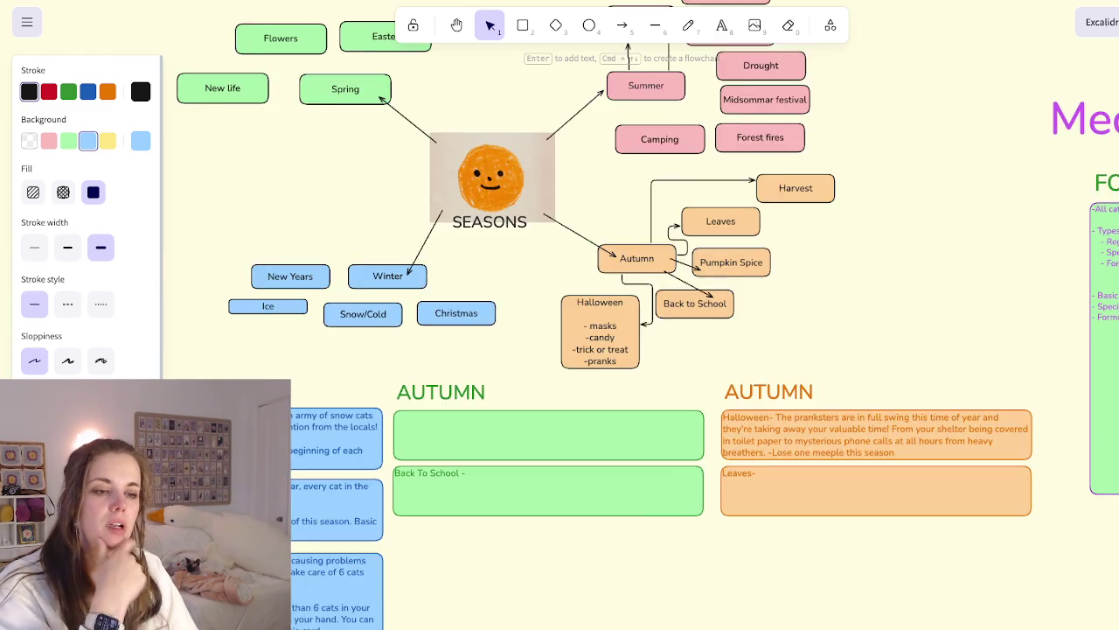
{"action": "scroll", "coordinate": [560, 262], "scroll_direction": "left", "scroll_amount": 5}
{"action": "scroll", "coordinate": [516, 58], "scroll_direction": "down", "scroll_amount": 5}
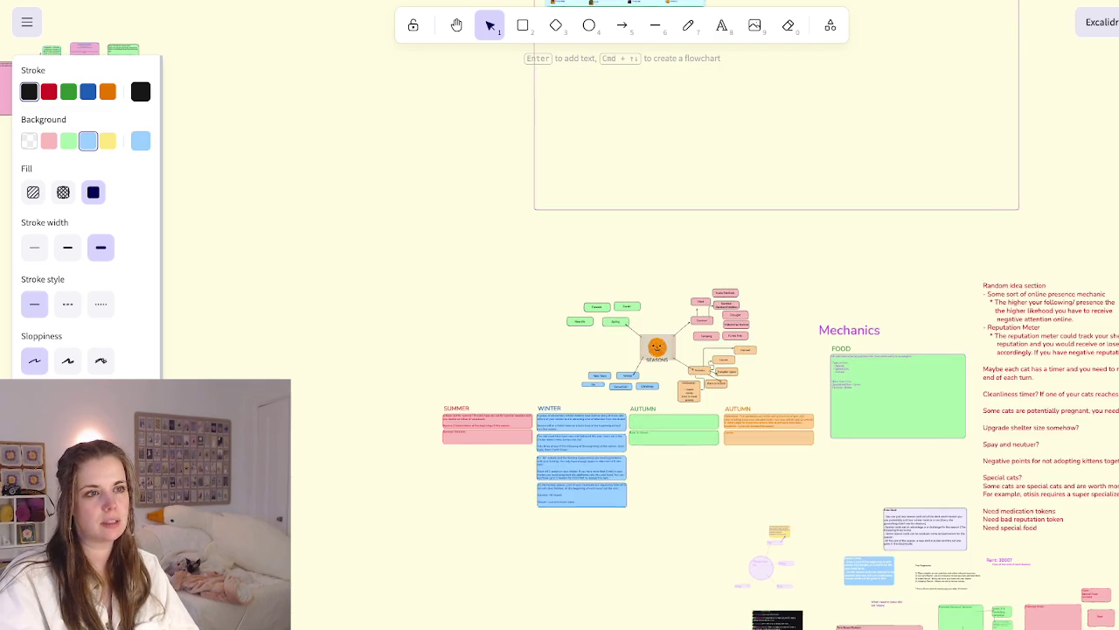
{"action": "scroll", "coordinate": [516, 58], "scroll_direction": "left", "scroll_amount": 10}
{"action": "scroll", "coordinate": [516, 58], "scroll_direction": "left", "scroll_amount": 5}
{"action": "scroll", "coordinate": [516, 58], "scroll_direction": "up", "scroll_amount": 5}
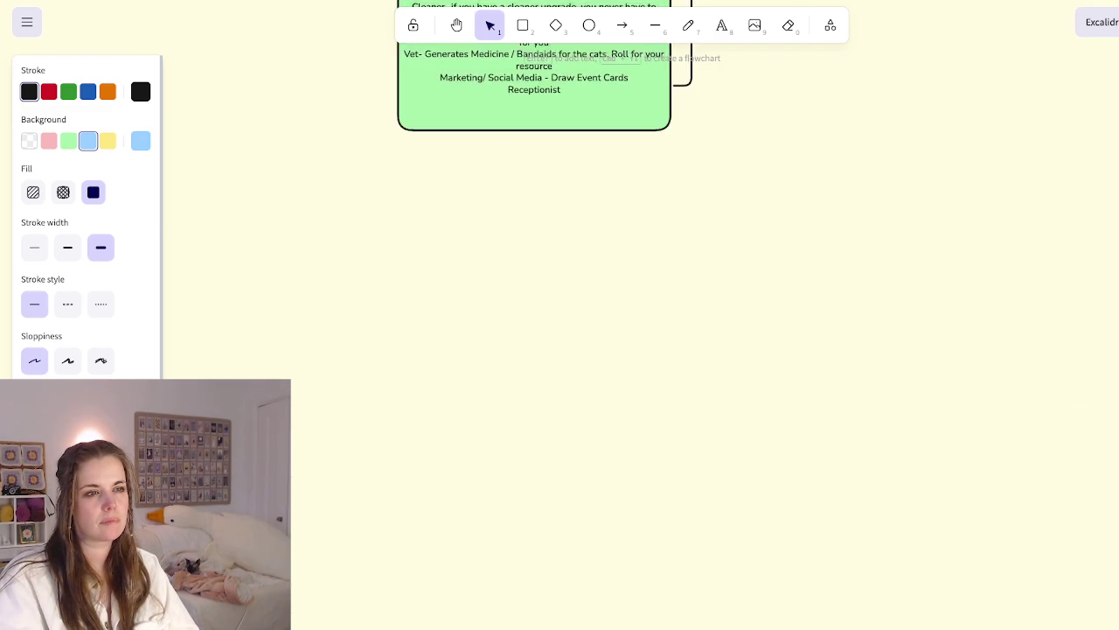
{"action": "scroll", "coordinate": [516, 58], "scroll_direction": "down", "scroll_amount": 3}
{"action": "scroll", "coordinate": [516, 58], "scroll_direction": "up", "scroll_amount": 3}
{"action": "scroll", "coordinate": [516, 58], "scroll_direction": "up", "scroll_amount": 3}
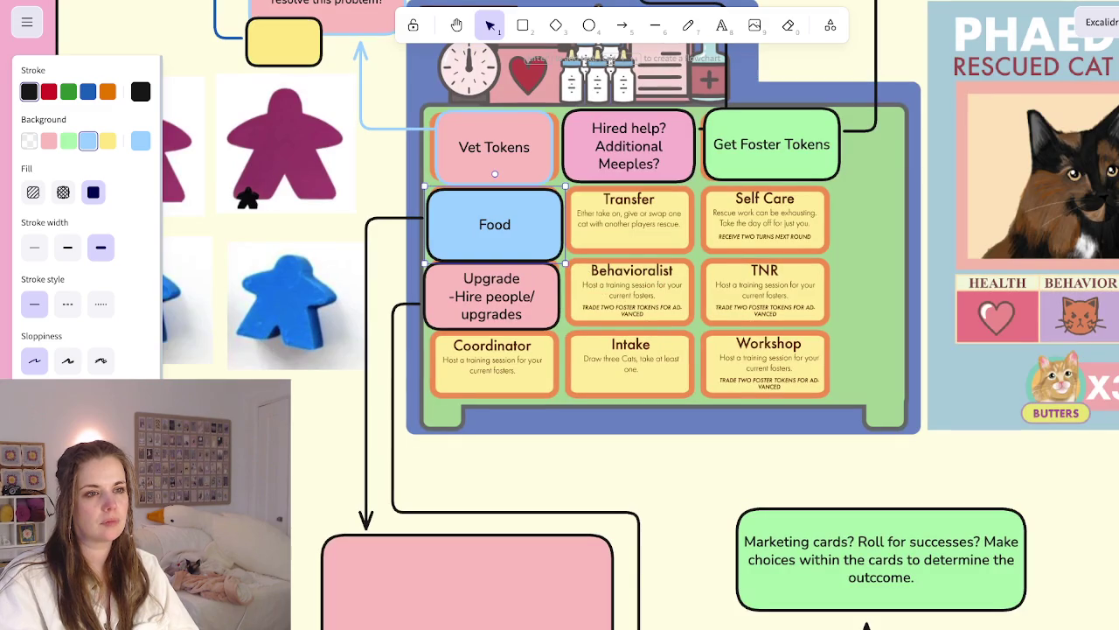
{"action": "left_click_drag", "start_coordinate": [495, 224], "coordinate": [633, 220]}
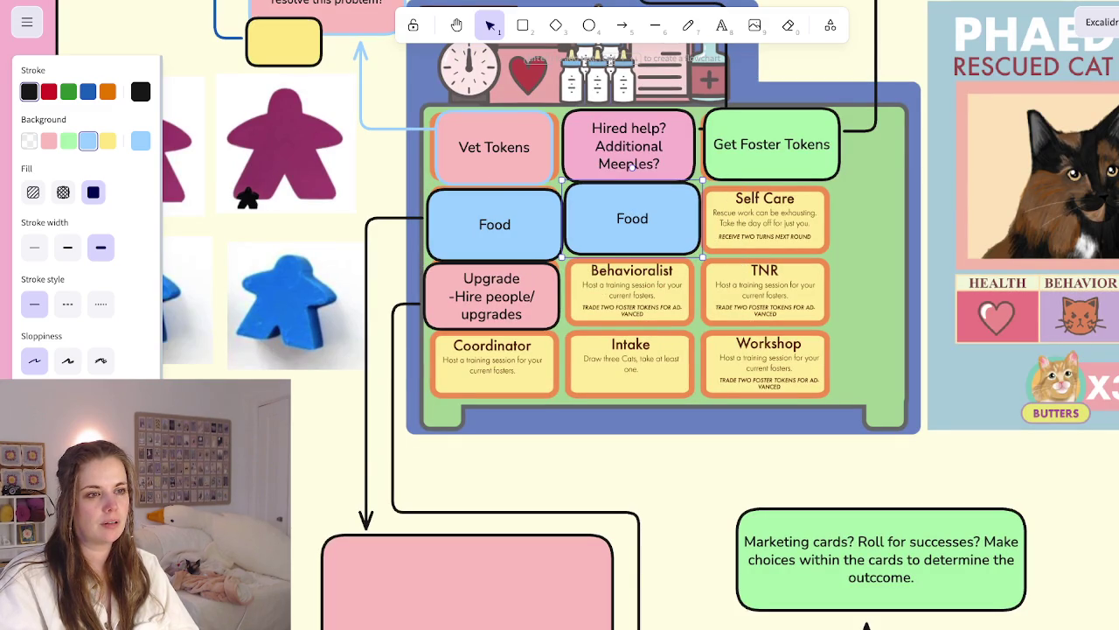
Drag the Food duplicate back left onto the original Food card, uncovering Transfer
{"action": "left_click_drag", "start_coordinate": [633, 220], "coordinate": [495, 224]}
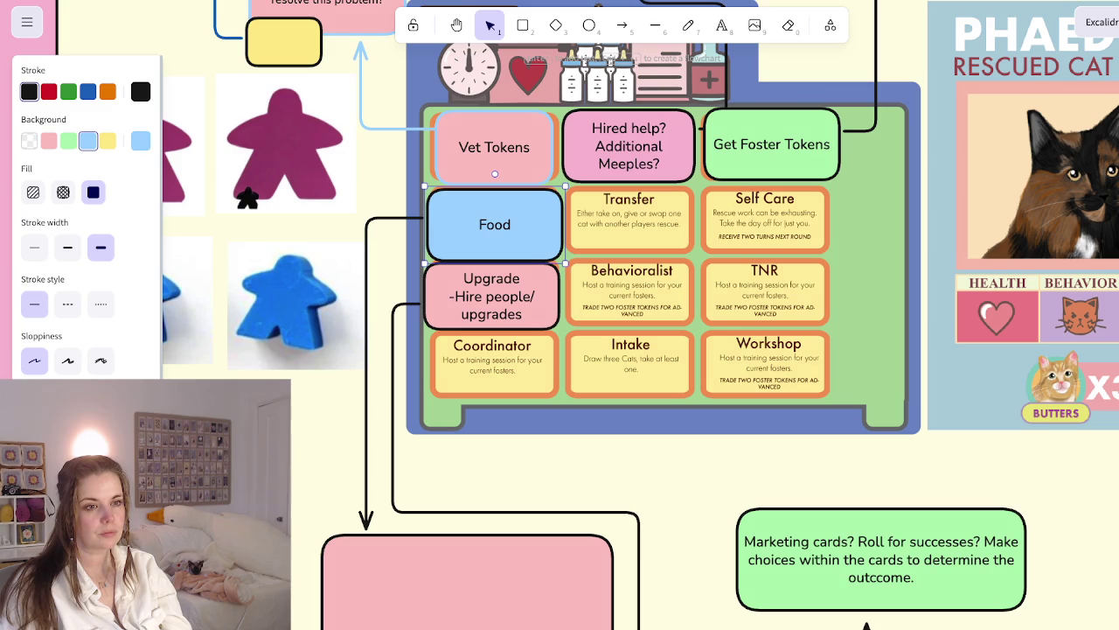
Duplicate the pink Upgrade box over Coordinator and relabel it 'First Player Token'
{"action": "left_click", "coordinate": [492, 295]}
{"action": "left_click_drag", "start_coordinate": [491, 296], "coordinate": [492, 367]}
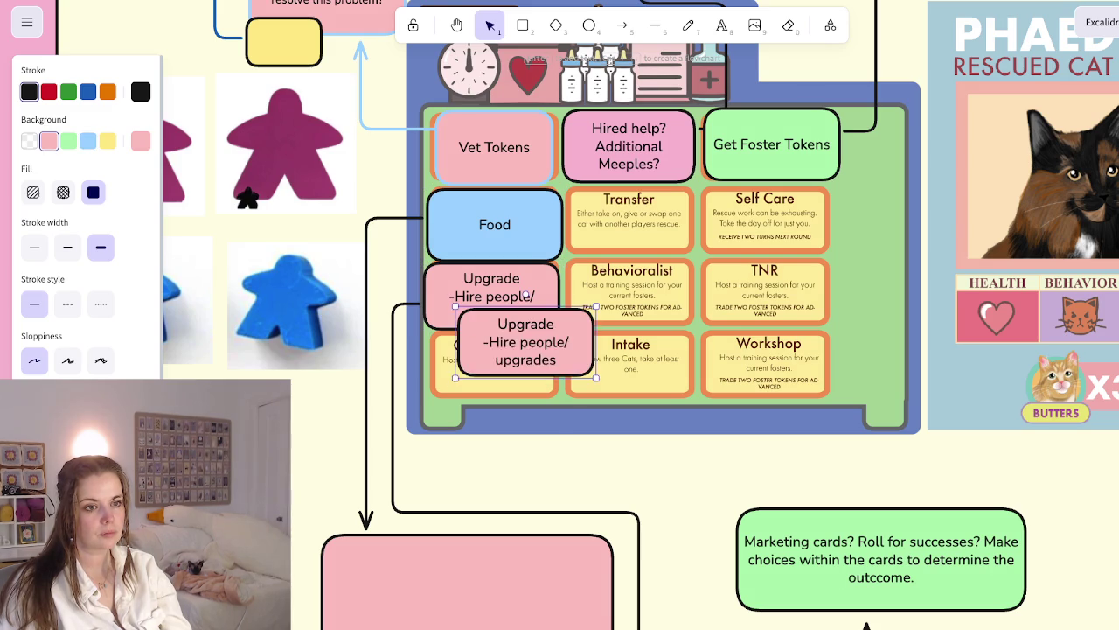
{"action": "double_click", "coordinate": [491, 367]}
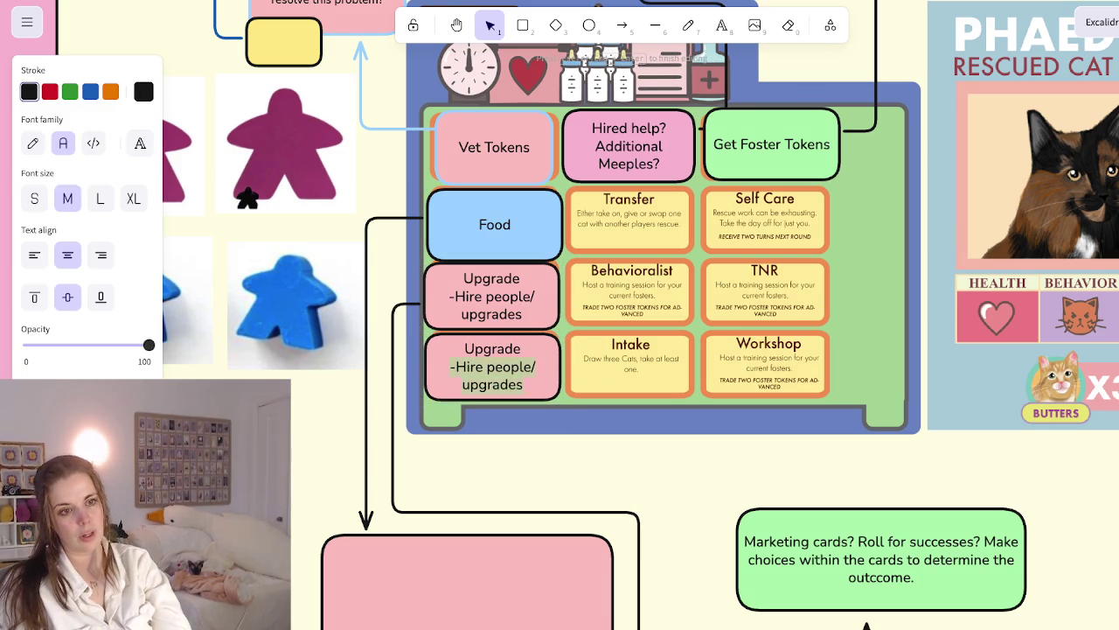
{"action": "type", "text": "First Player TOke"}
{"action": "key", "text": "BackSpace"}
{"action": "key", "text": "BackSpace"}
{"action": "key", "text": "BackSpace"}
{"action": "type", "text": "oken"}
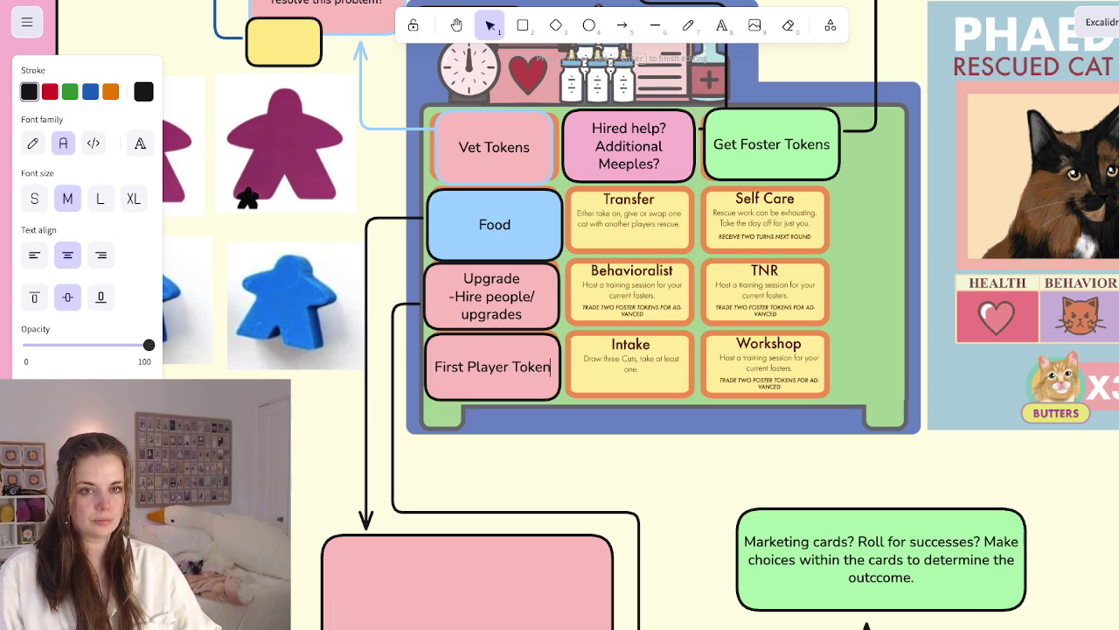
{"action": "key", "text": "Escape"}
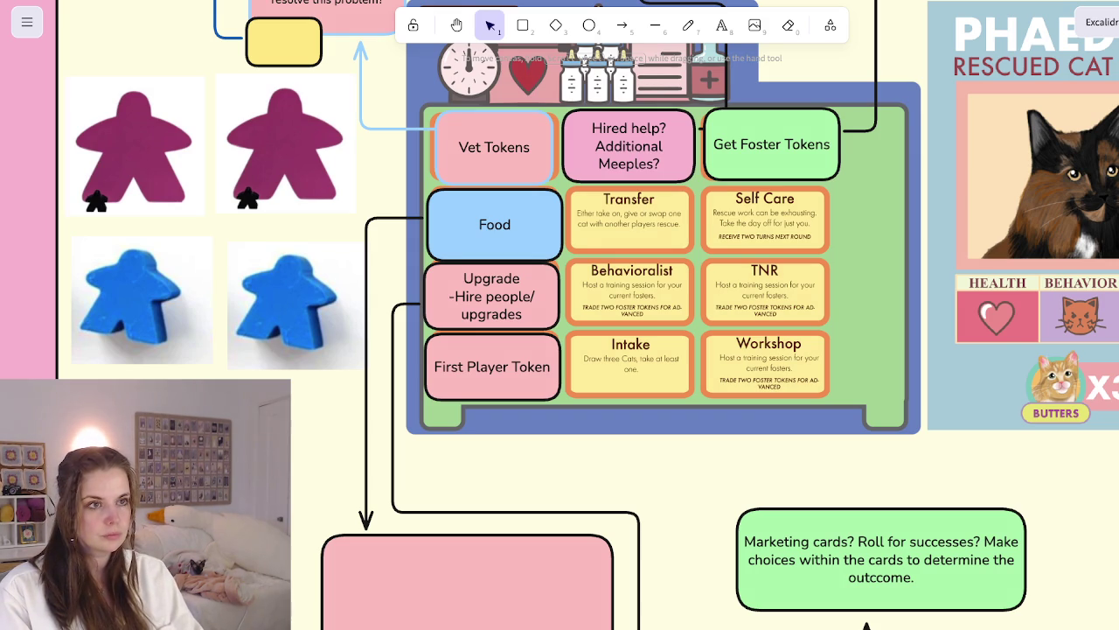
Select the Rectangle tool in the top toolbar
{"action": "left_click", "coordinate": [523, 26]}
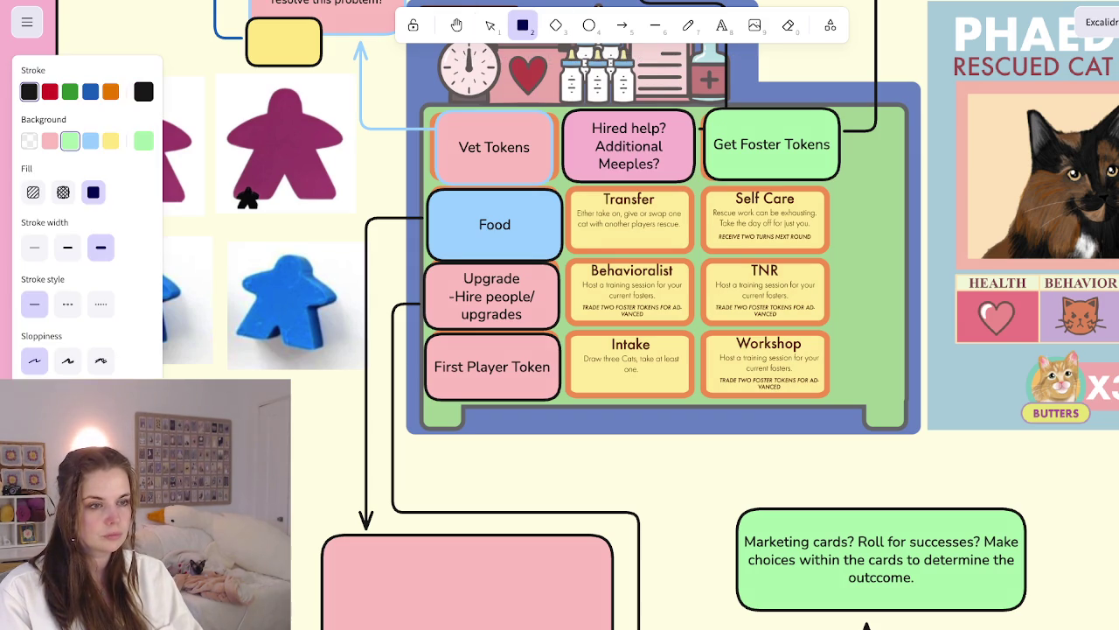
Draw an empty lavender-filled box over the Transfer card, then open a new browser tab
{"action": "left_click_drag", "start_coordinate": [567, 185], "coordinate": [704, 260]}
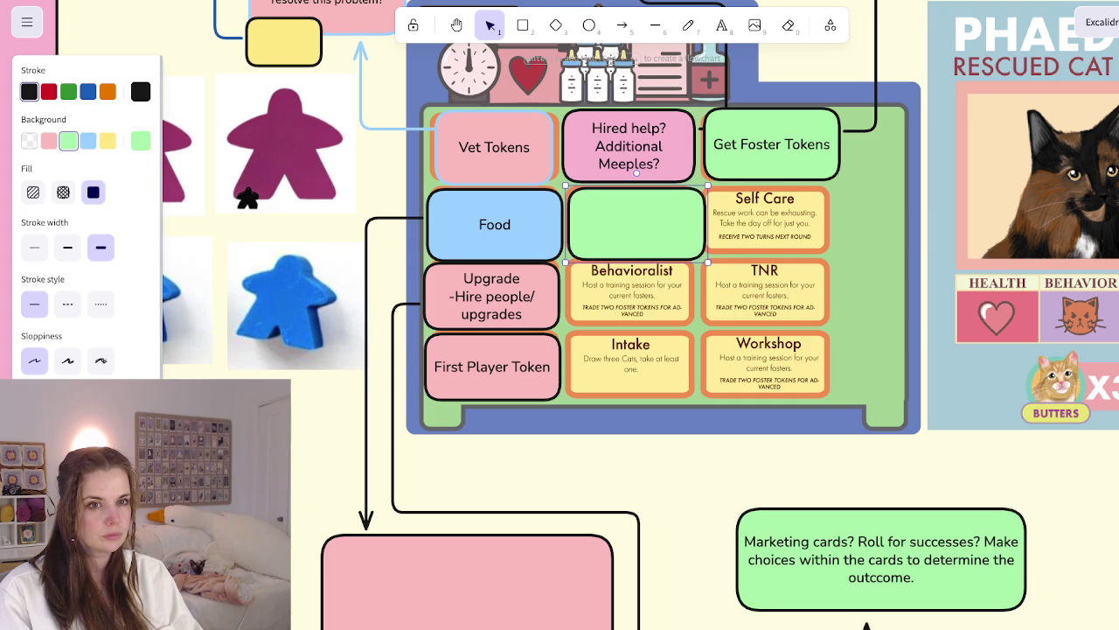
{"action": "left_click", "coordinate": [139, 141]}
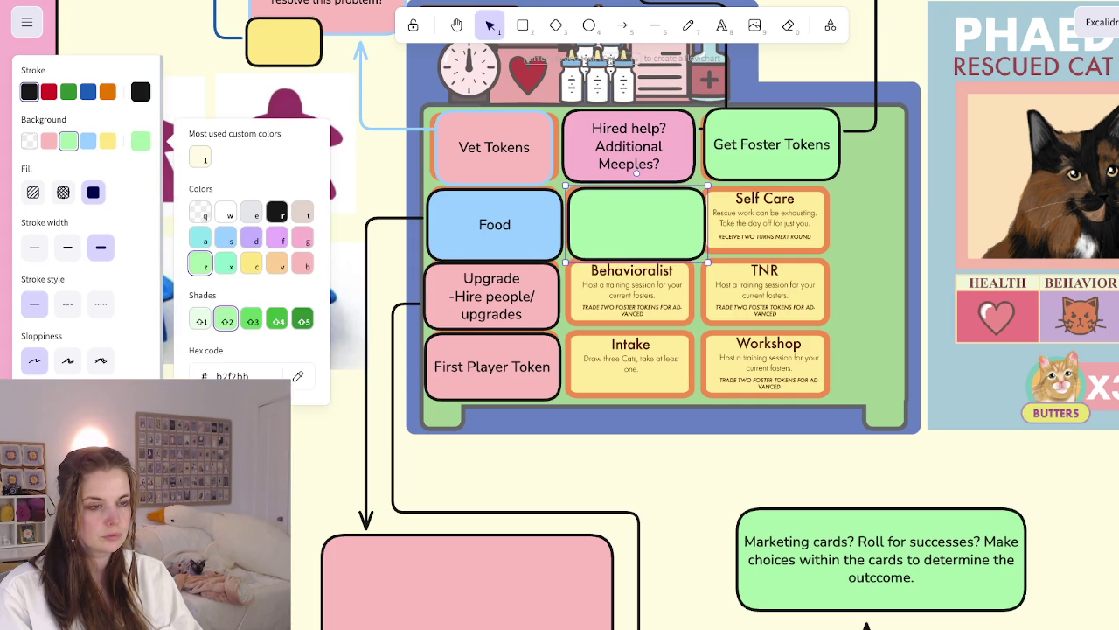
{"action": "key", "text": "d"}
{"action": "key", "text": "Escape"}
{"action": "key", "text": "Return"}
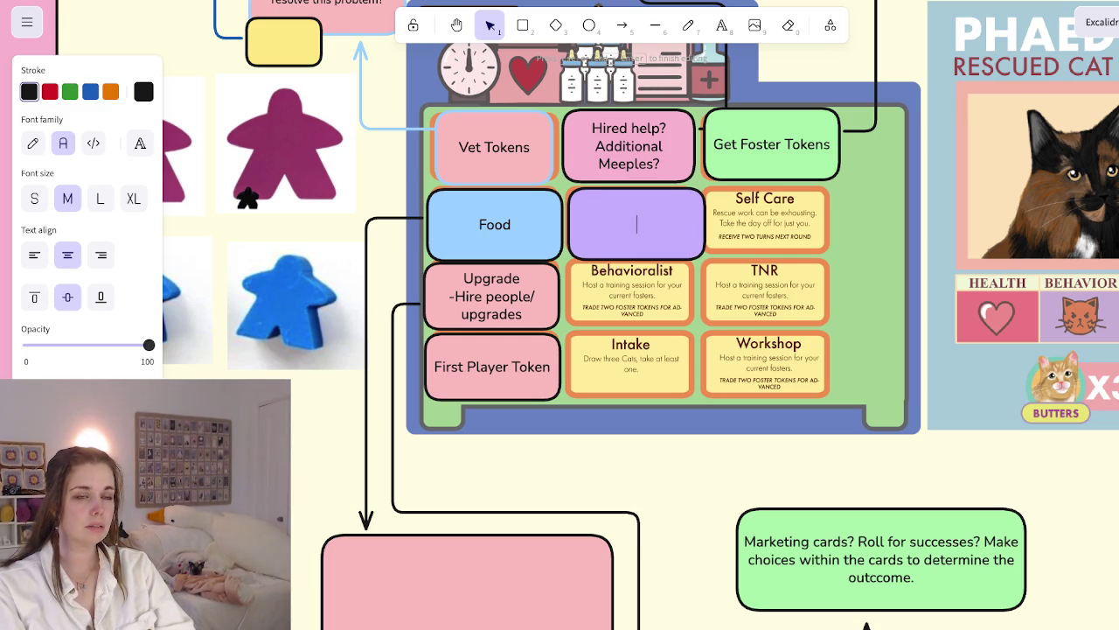
{"action": "key", "text": "Escape"}
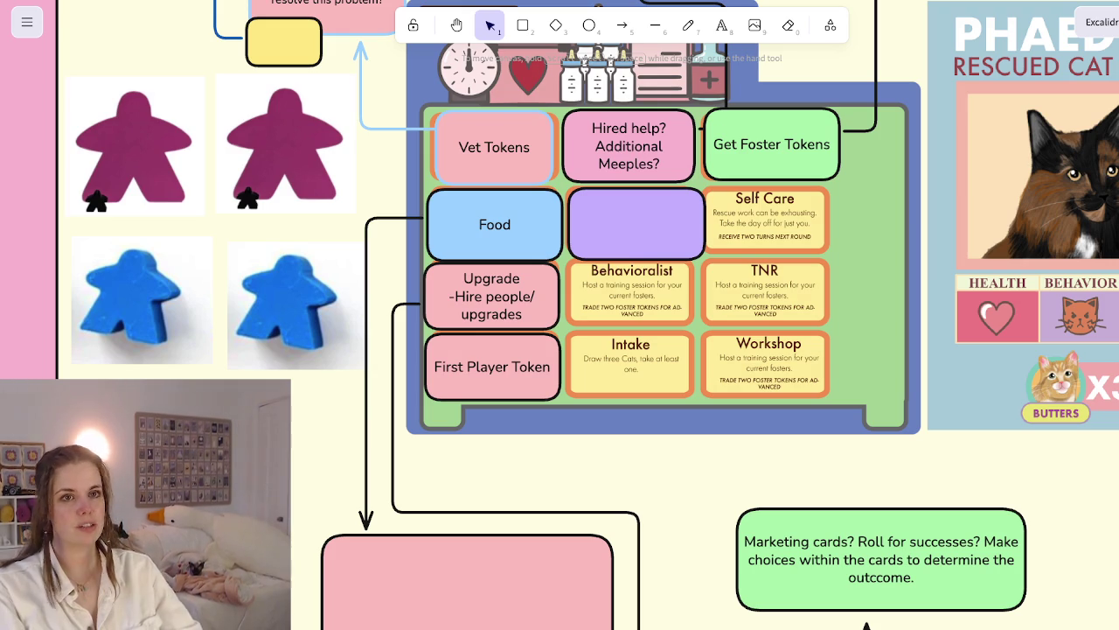
{"action": "key", "text": "ctrl+t"}
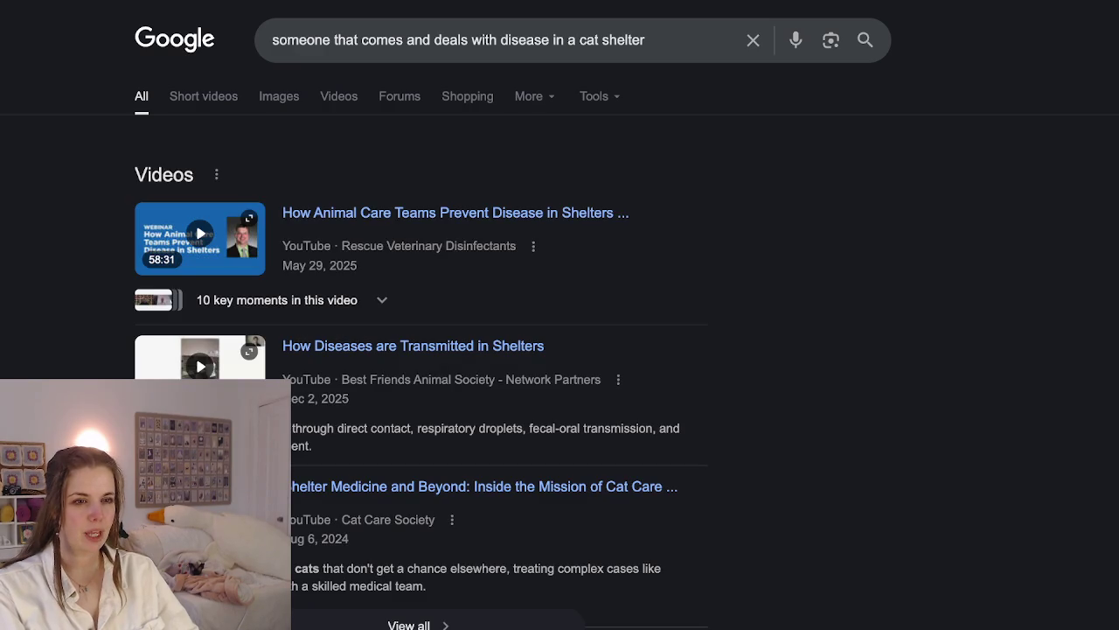
Scroll through the Google results about who handles disease in a cat shelter
{"action": "scroll", "coordinate": [560, 349], "scroll_direction": "down", "scroll_amount": 1}
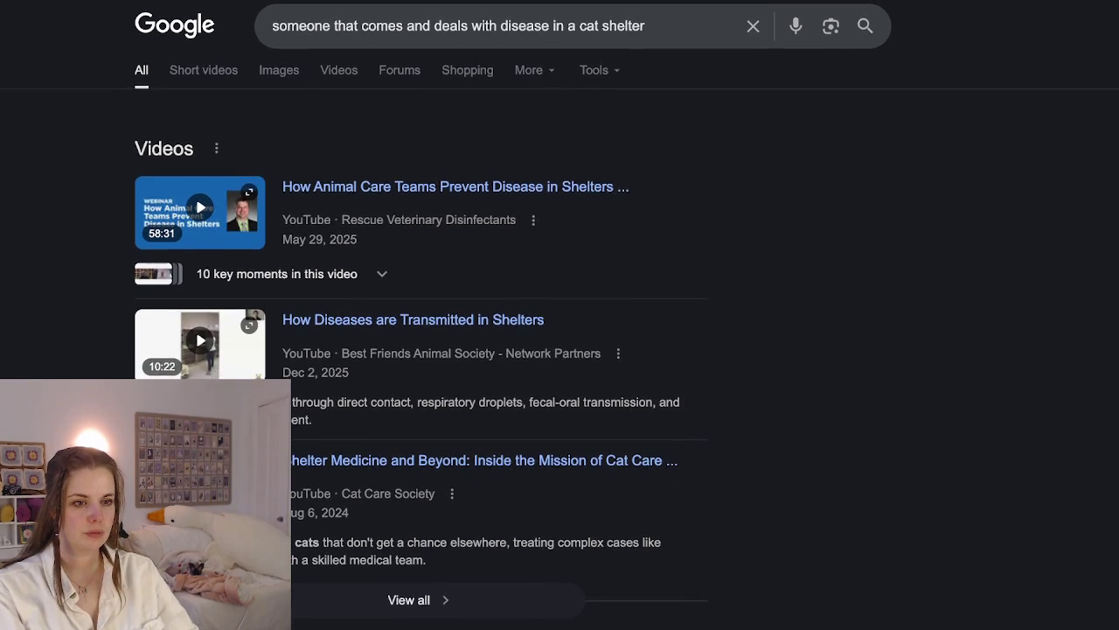
{"action": "scroll", "coordinate": [560, 315], "scroll_direction": "down", "scroll_amount": 1}
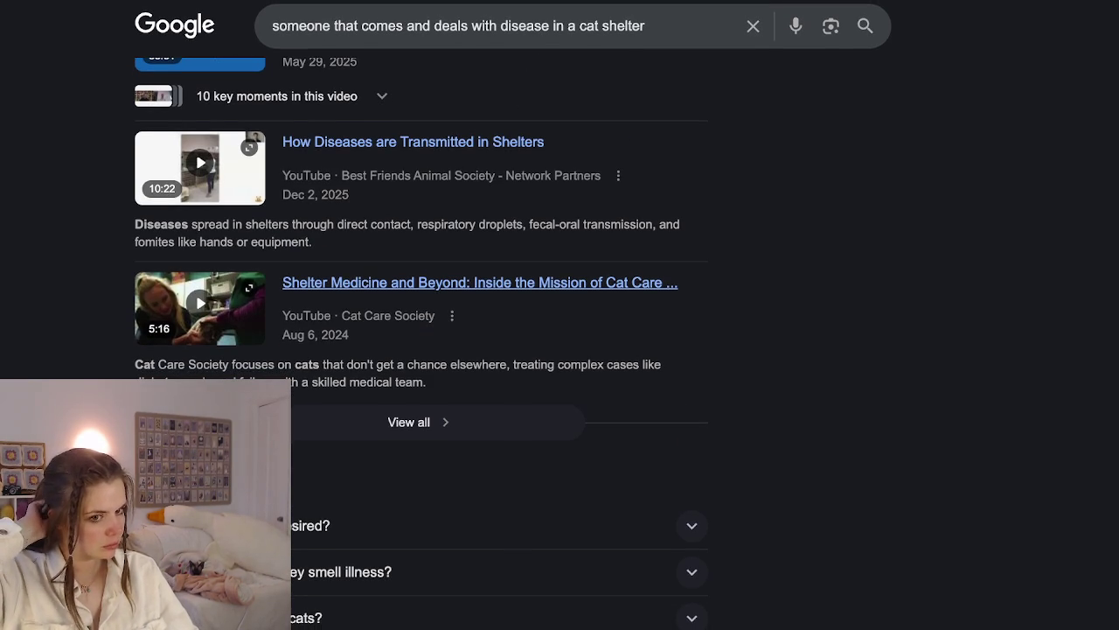
{"action": "scroll", "coordinate": [560, 314], "scroll_direction": "down", "scroll_amount": 3}
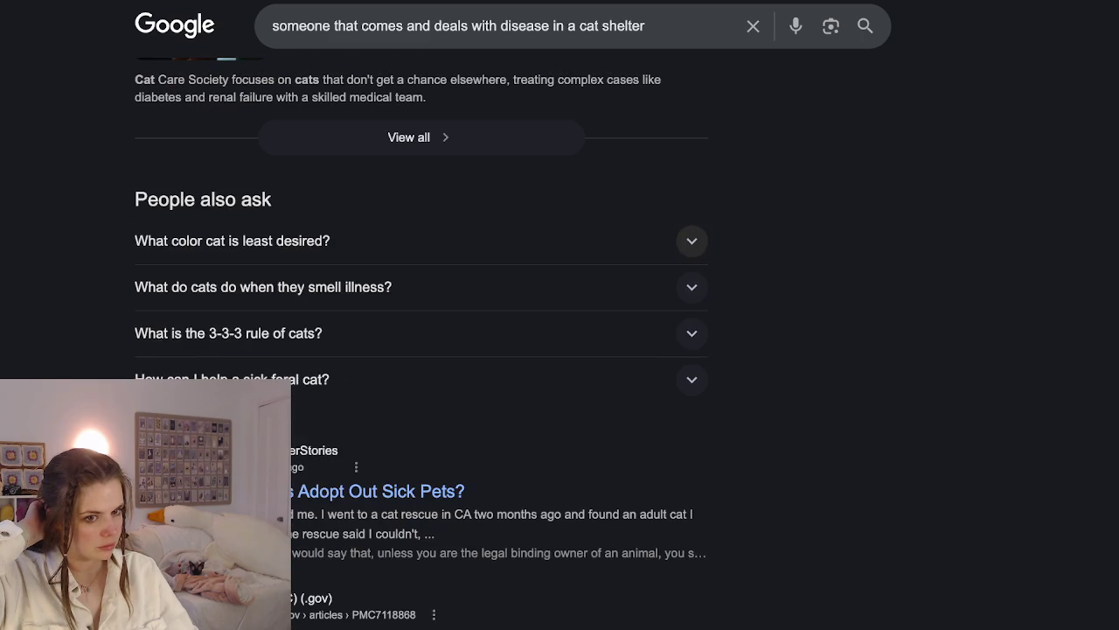
{"action": "scroll", "coordinate": [560, 314], "scroll_direction": "down", "scroll_amount": 1}
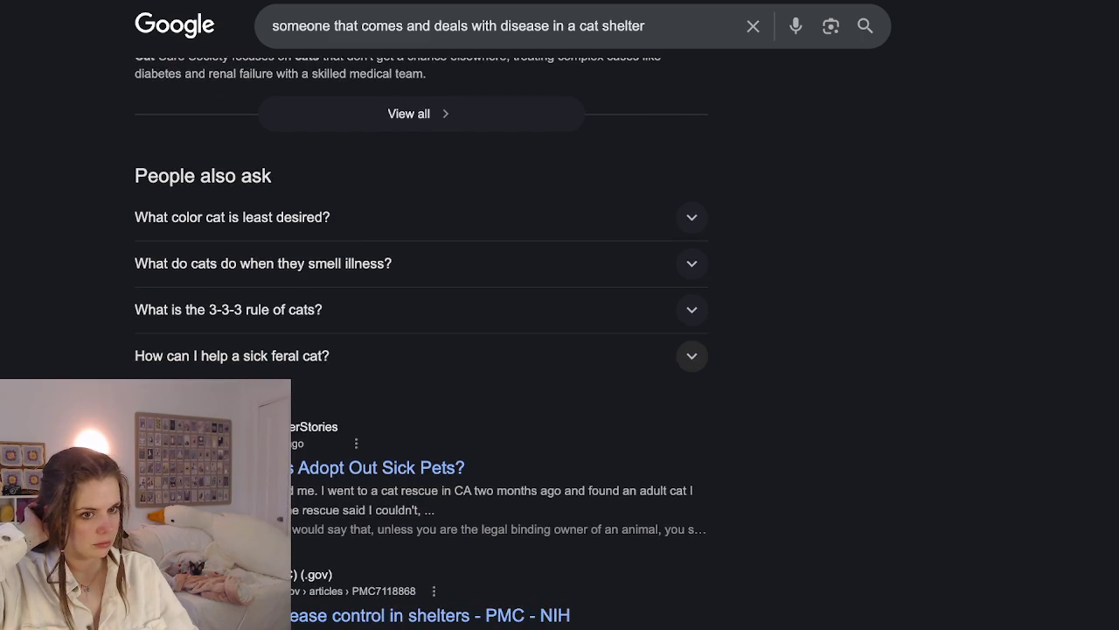
{"action": "scroll", "coordinate": [560, 315], "scroll_direction": "down", "scroll_amount": 2}
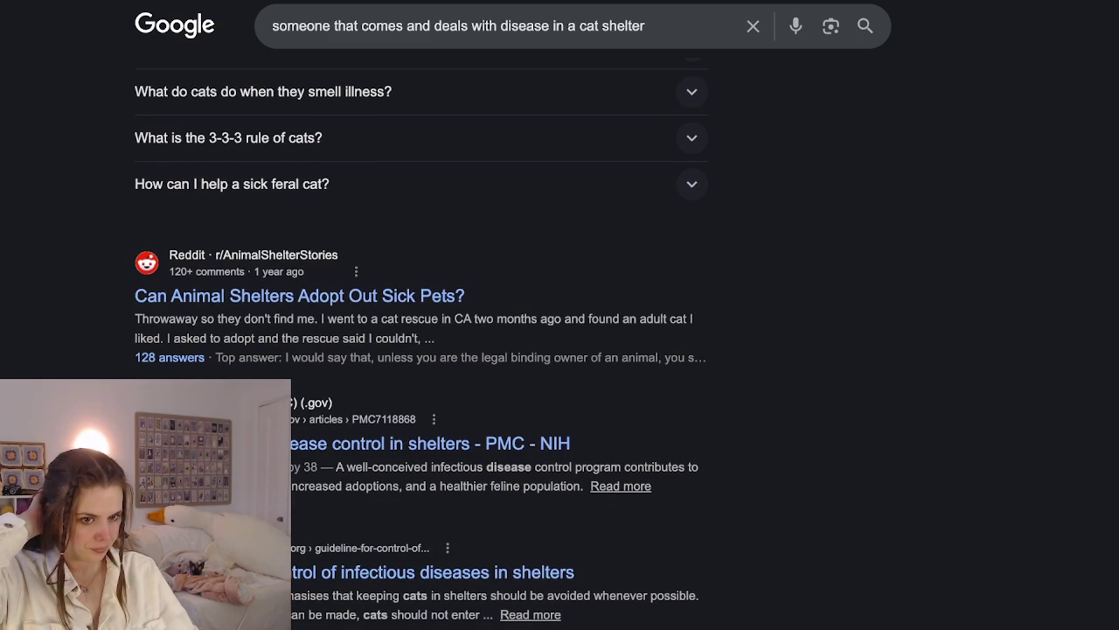
{"action": "scroll", "coordinate": [560, 314], "scroll_direction": "down", "scroll_amount": 1}
{"action": "scroll", "coordinate": [559, 315], "scroll_direction": "down", "scroll_amount": 1}
{"action": "scroll", "coordinate": [560, 315], "scroll_direction": "down", "scroll_amount": 3}
{"action": "scroll", "coordinate": [560, 315], "scroll_direction": "down", "scroll_amount": 1}
{"action": "scroll", "coordinate": [560, 315], "scroll_direction": "down", "scroll_amount": 1}
{"action": "scroll", "coordinate": [560, 315], "scroll_direction": "down", "scroll_amount": 2}
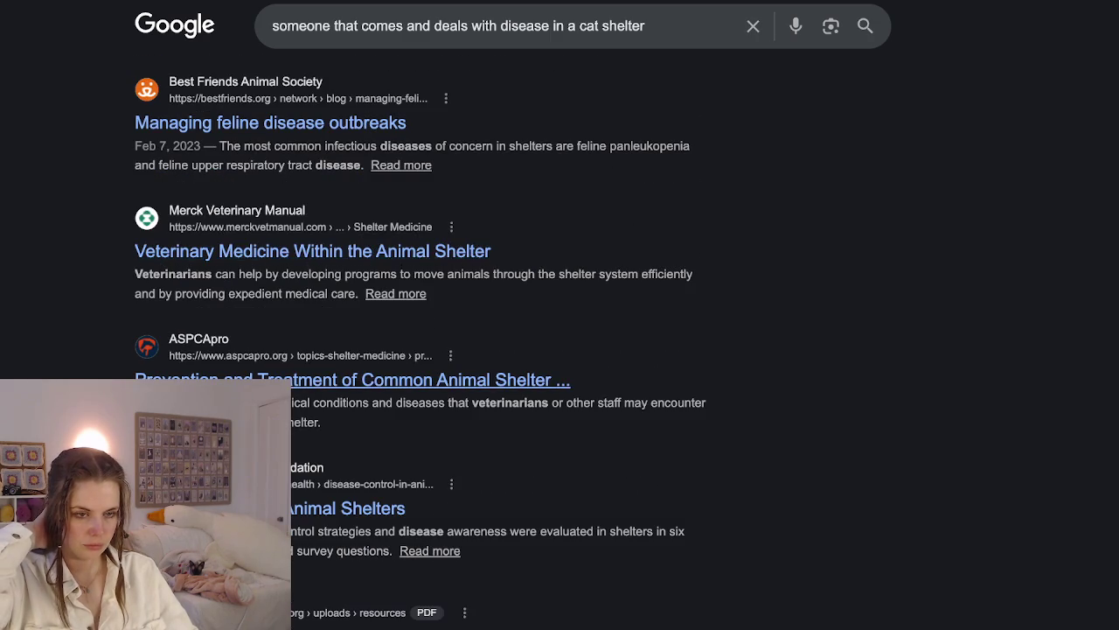
{"action": "scroll", "coordinate": [429, 385], "scroll_direction": "down", "scroll_amount": 2}
{"action": "scroll", "coordinate": [428, 384], "scroll_direction": "down", "scroll_amount": 2}
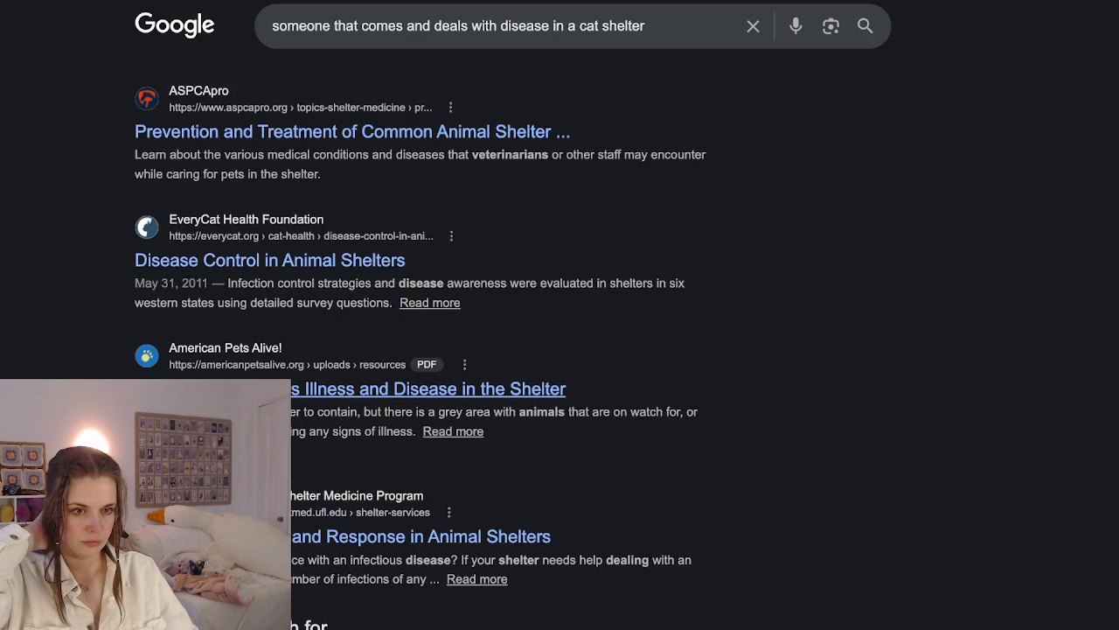
{"action": "scroll", "coordinate": [428, 390], "scroll_direction": "down", "scroll_amount": 2}
{"action": "scroll", "coordinate": [428, 390], "scroll_direction": "up", "scroll_amount": 4}
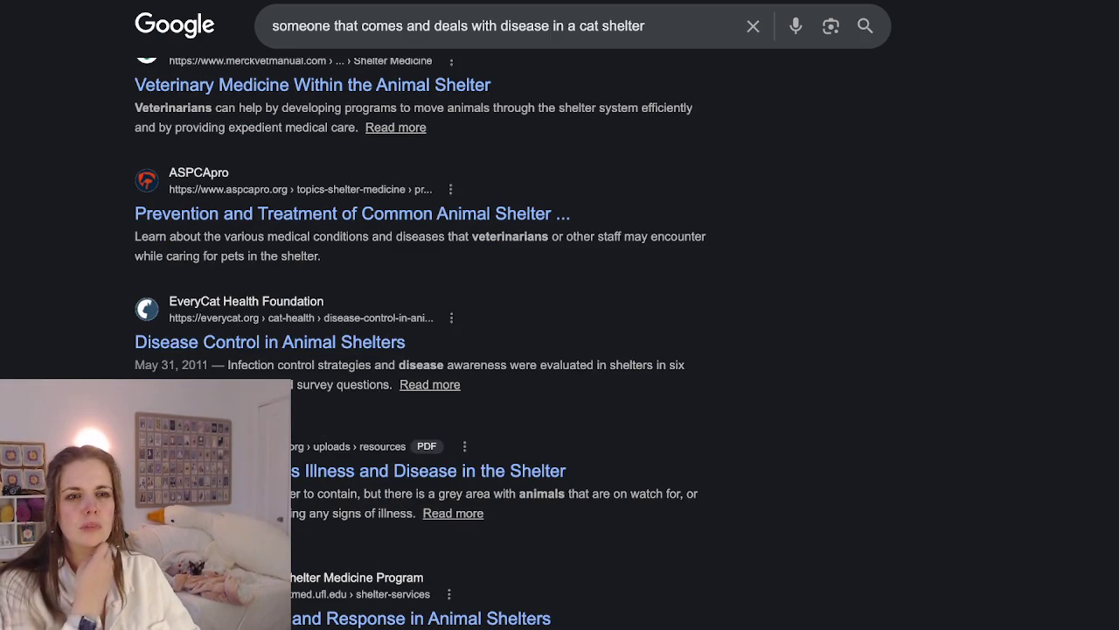
{"action": "scroll", "coordinate": [560, 349], "scroll_direction": "down", "scroll_amount": 3}
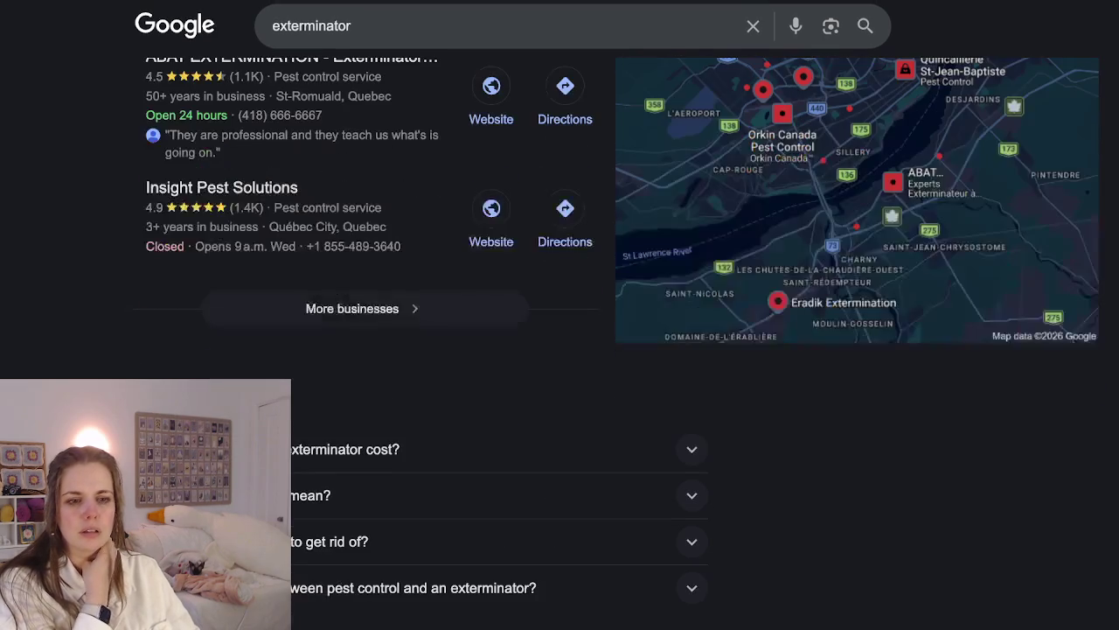
Scroll through the local exterminator results
{"action": "scroll", "coordinate": [560, 350], "scroll_direction": "down", "scroll_amount": 2}
{"action": "scroll", "coordinate": [559, 350], "scroll_direction": "down", "scroll_amount": 3}
{"action": "scroll", "coordinate": [559, 350], "scroll_direction": "down", "scroll_amount": 2}
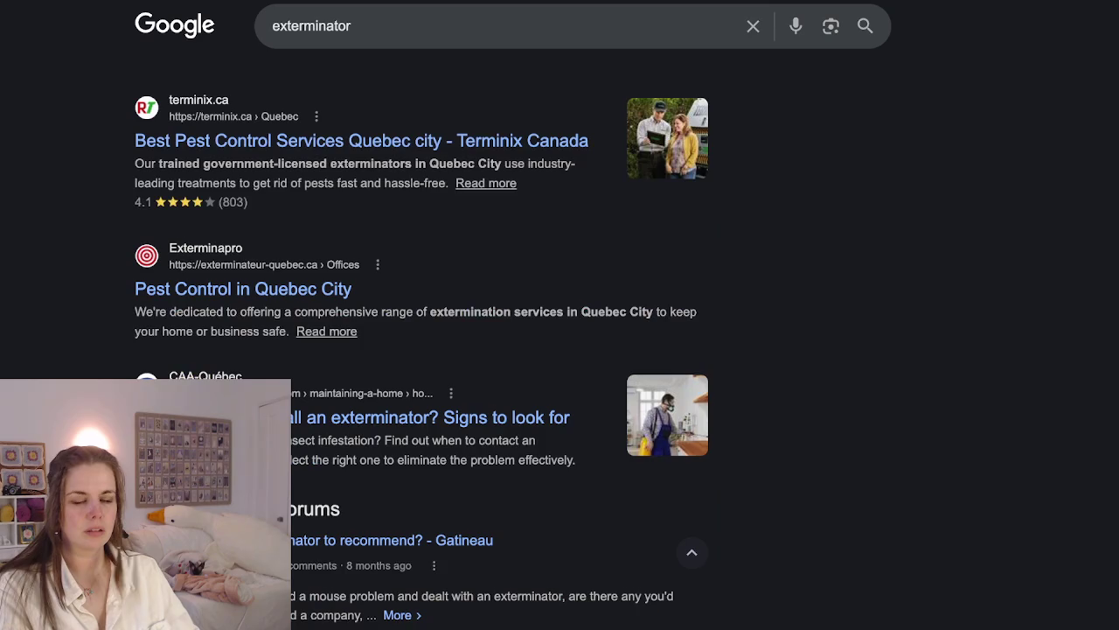
{"action": "scroll", "coordinate": [560, 350], "scroll_direction": "up", "scroll_amount": 2}
{"action": "scroll", "coordinate": [560, 350], "scroll_direction": "up", "scroll_amount": 1}
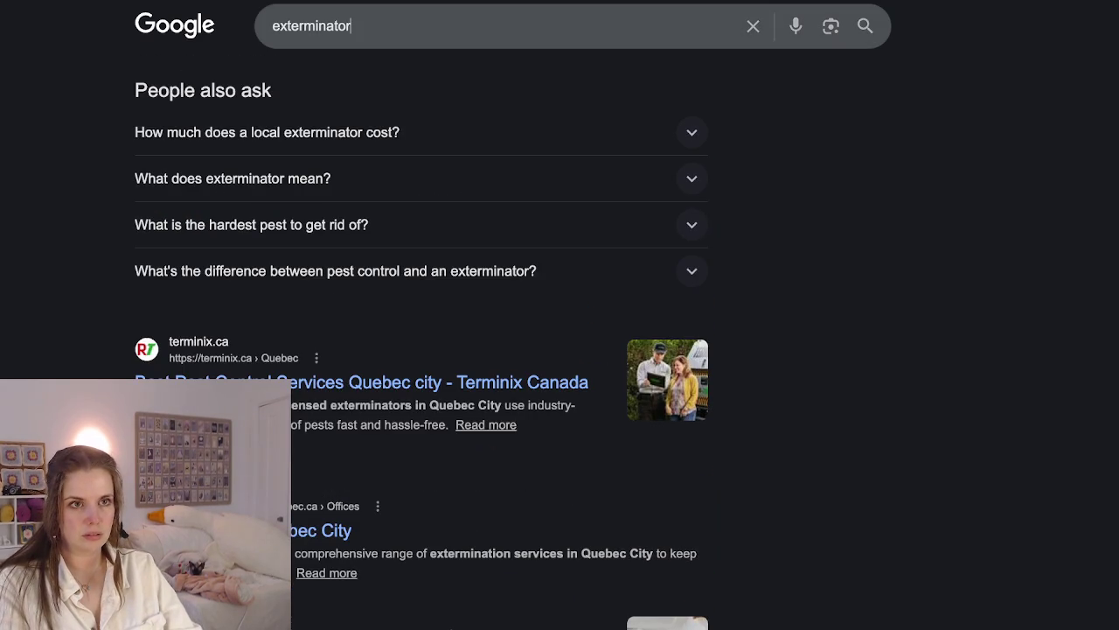
Replace the query and search Google for 'what is an exterminator'
{"action": "key", "text": "ctrl+a"}
{"action": "key", "text": "BackSpace"}
{"action": "type", "text": "wh"}
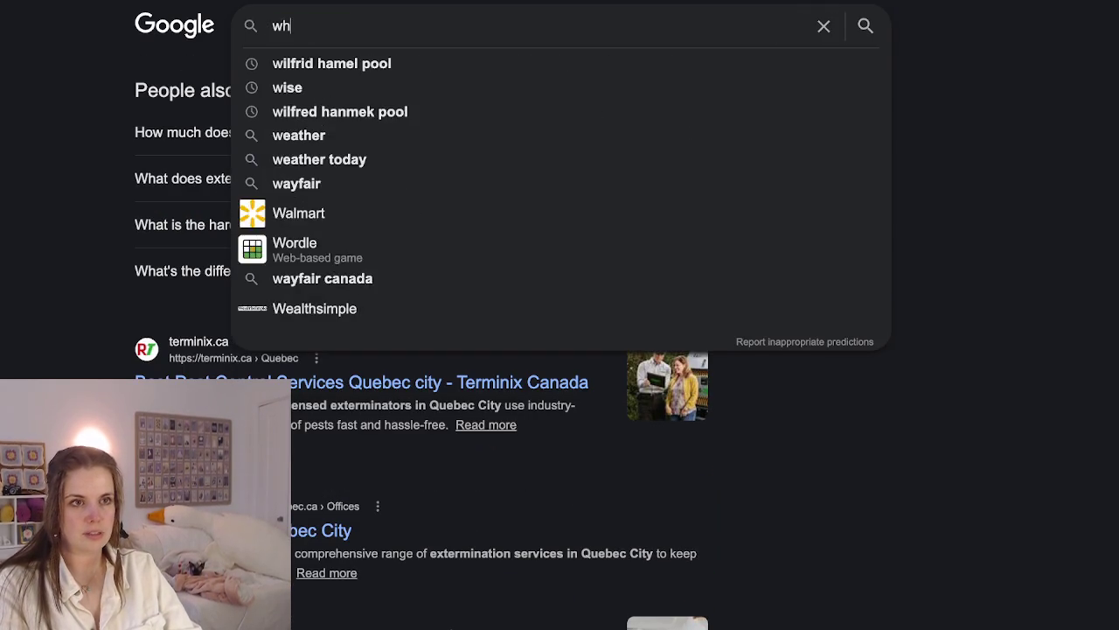
{"action": "type", "text": "at is an exp"}
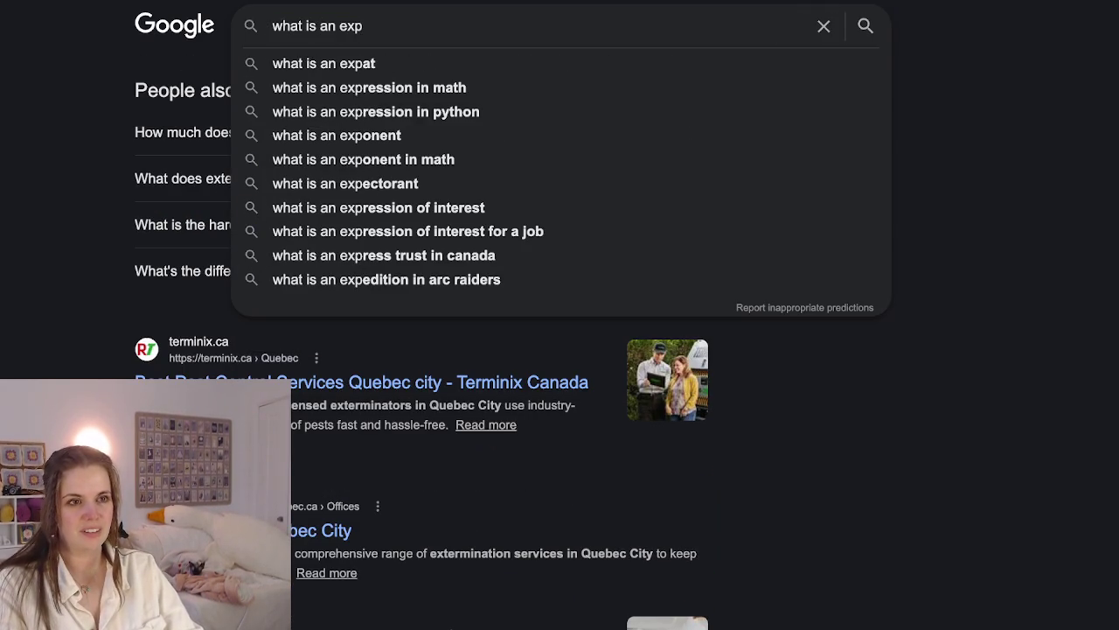
{"action": "key", "text": "BackSpace"}
{"action": "type", "text": "ter"}
{"action": "key", "text": "Down"}
{"action": "key", "text": "Return"}
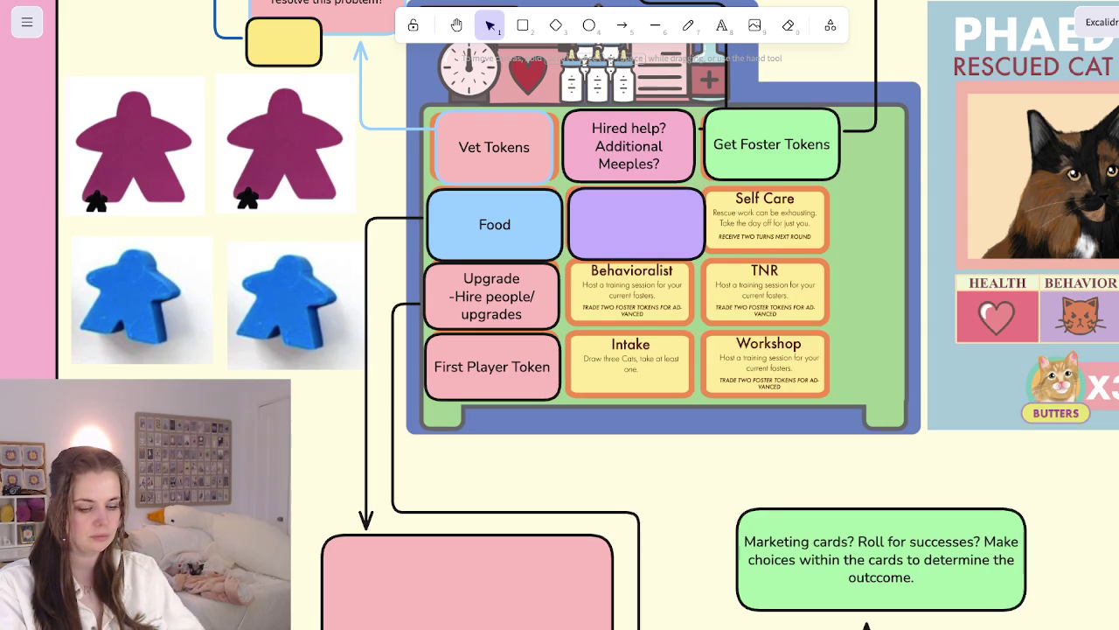
{"action": "double_click", "coordinate": [635, 224]}
{"action": "type", "text": "arentite"}
{"action": "key", "text": "BackSpace"}
{"action": "key", "text": "BackSpace"}
{"action": "type", "text": "ne"}
{"action": "key", "text": "Return"}
{"action": "type", "text": "Lock"}
{"action": "key", "text": "BackSpace"}
{"action": "key", "text": "BackSpace"}
{"action": "key", "text": "BackSpace"}
{"action": "key", "text": "BackSpace"}
{"action": "type", "text": "Your shelter has disease, you'"}
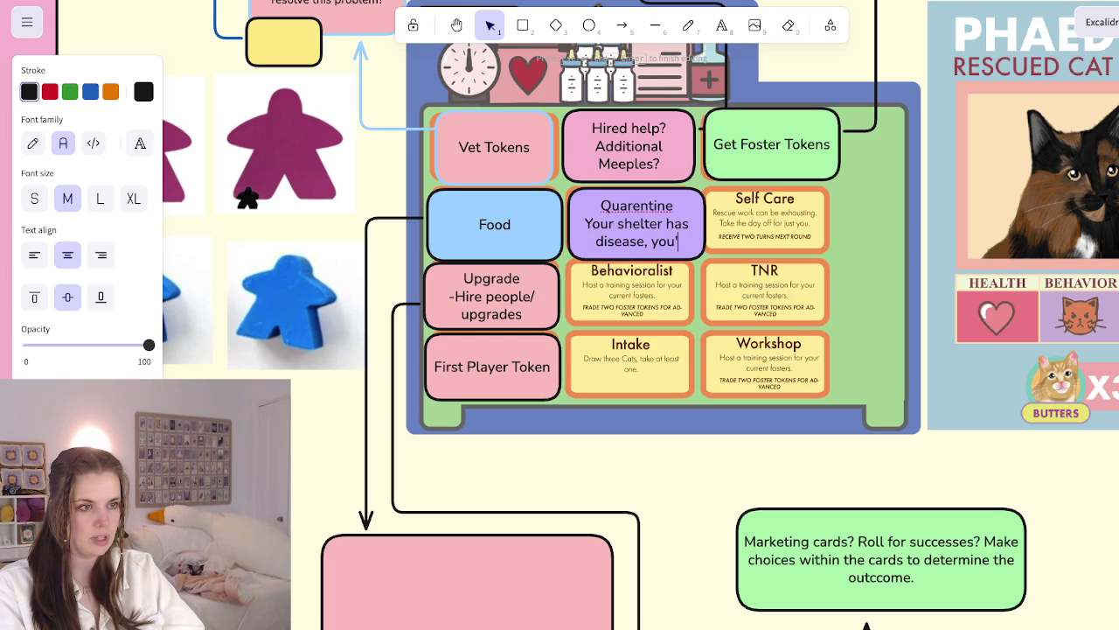
{"action": "key", "text": "BackSpace"}
{"action": "key", "text": "ctrl+a"}
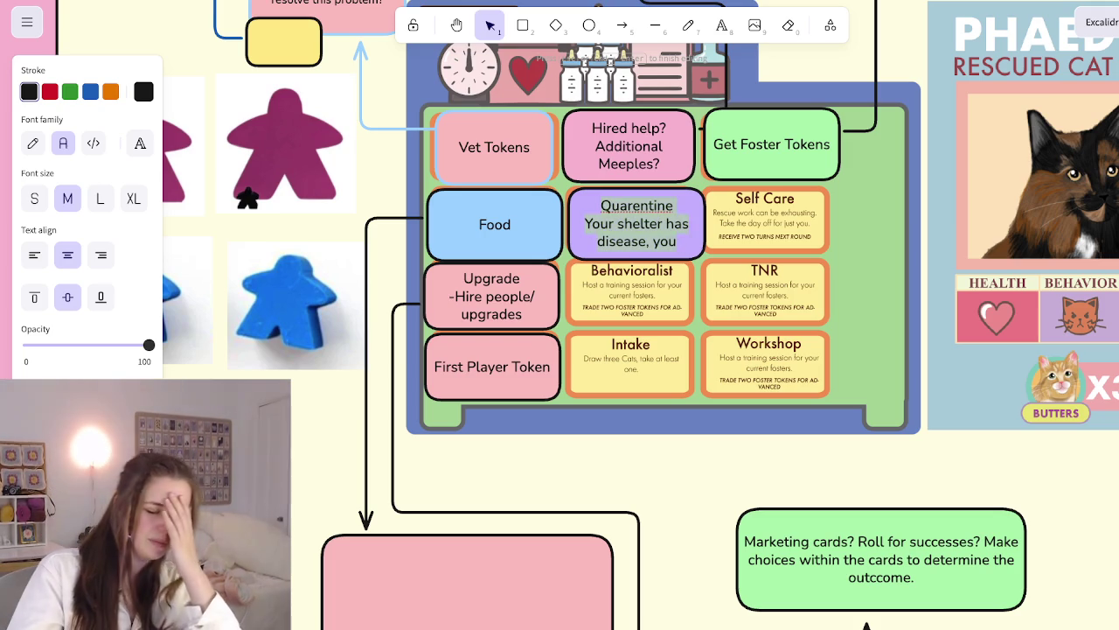
{"action": "key", "text": "BackSpace"}
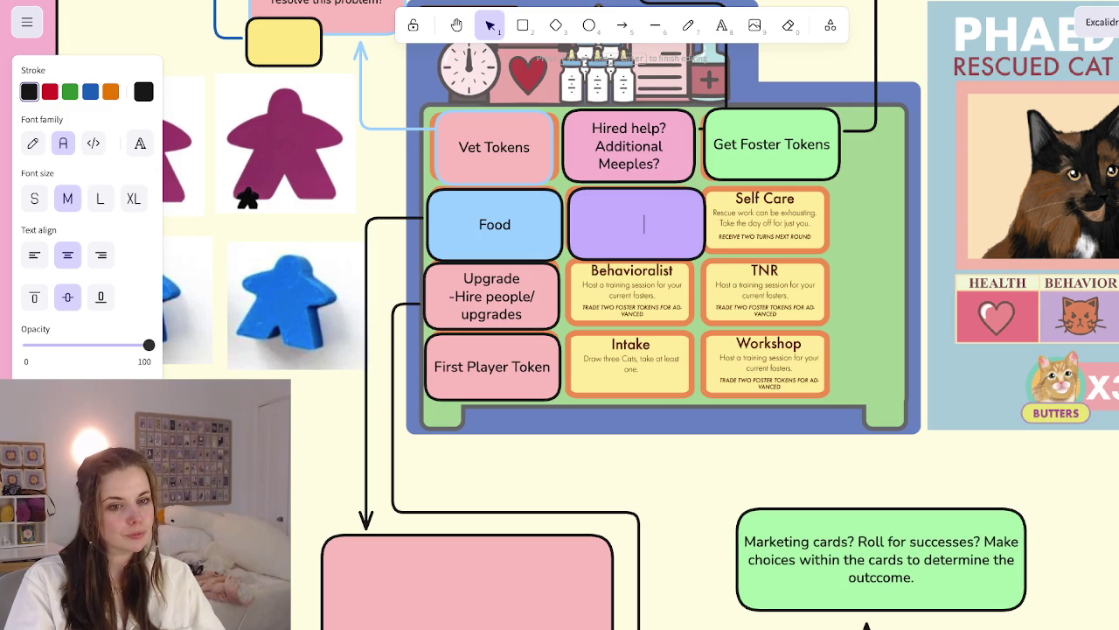
{"action": "key", "text": "Escape"}
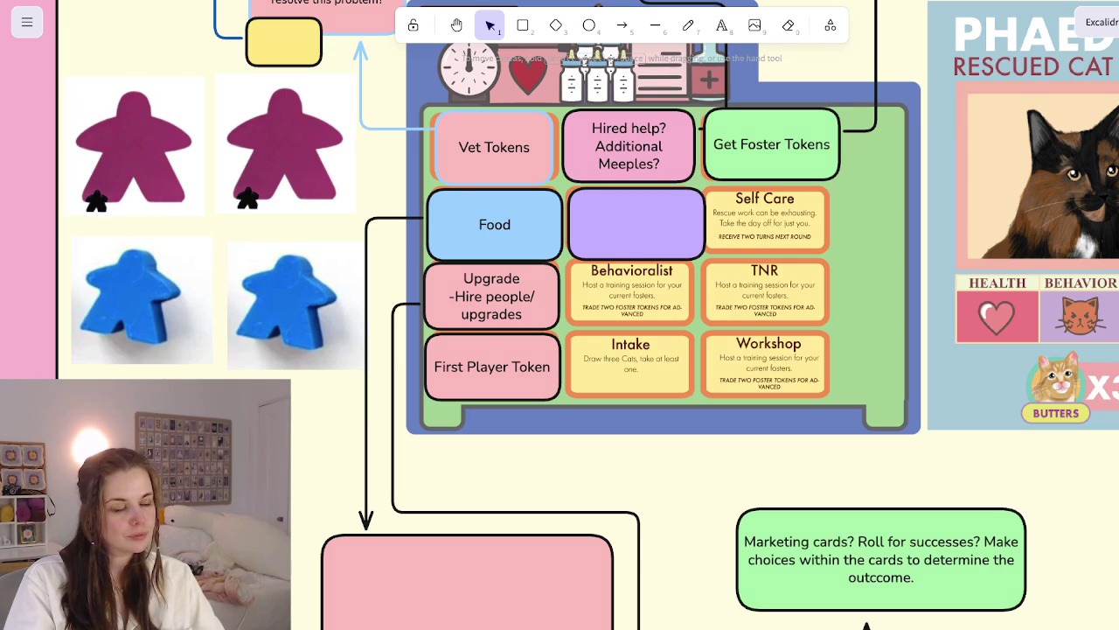
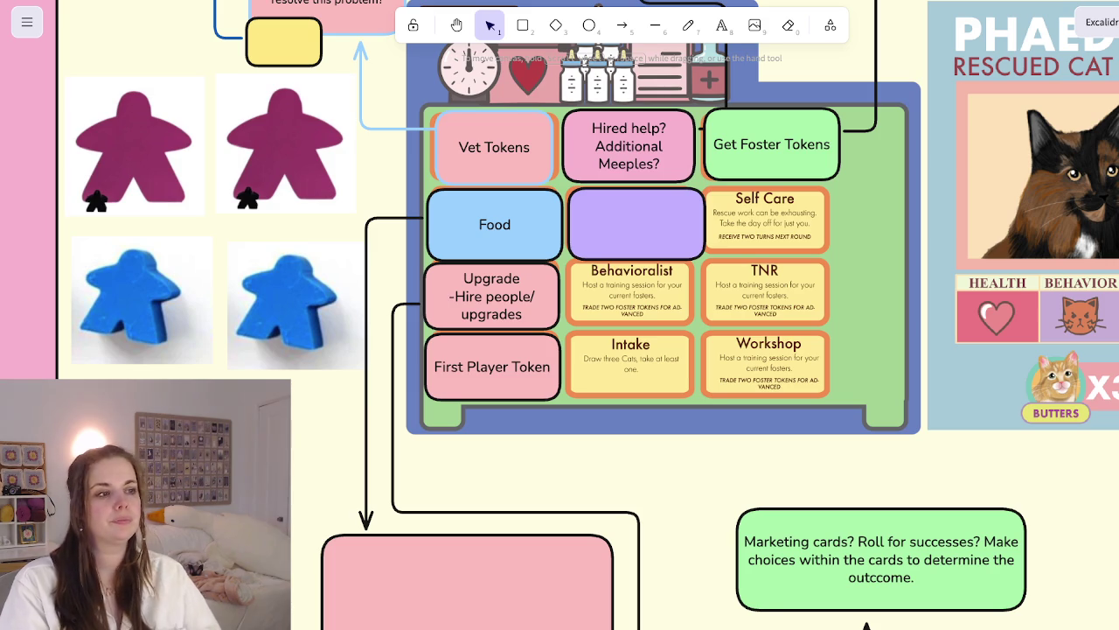
Pan across the board to find the blue Season Cards note near the Rule Book
{"action": "scroll", "coordinate": [1067, 287], "scroll_direction": "down", "scroll_amount": 5}
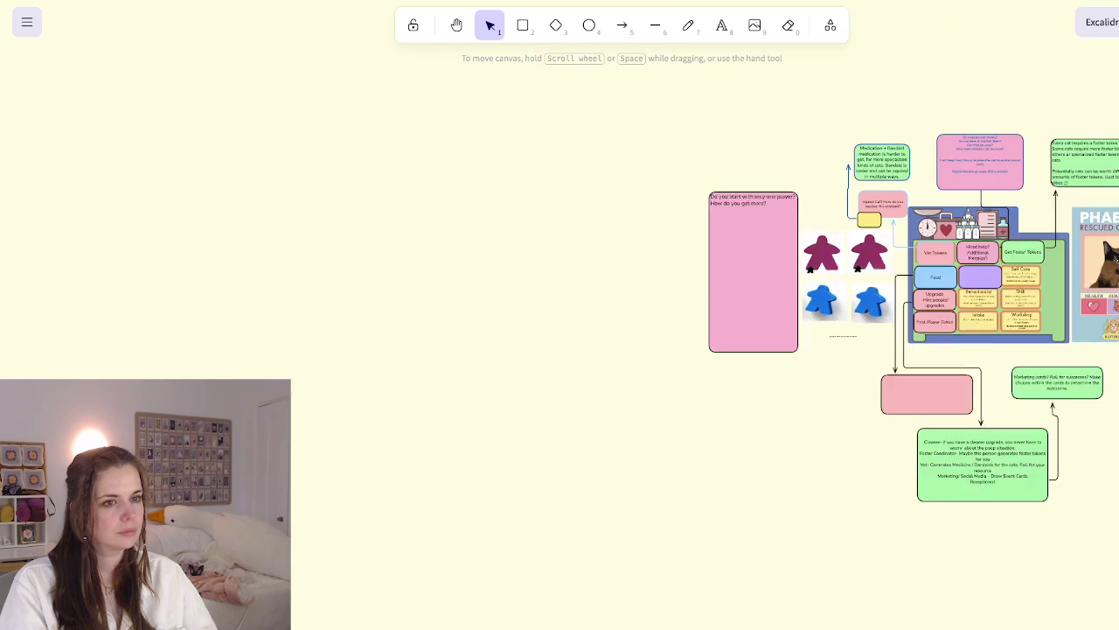
{"action": "scroll", "coordinate": [787, 262], "scroll_direction": "right", "scroll_amount": 3}
{"action": "scroll", "coordinate": [560, 315], "scroll_direction": "down", "scroll_amount": 3}
{"action": "scroll", "coordinate": [560, 315], "scroll_direction": "right", "scroll_amount": 5}
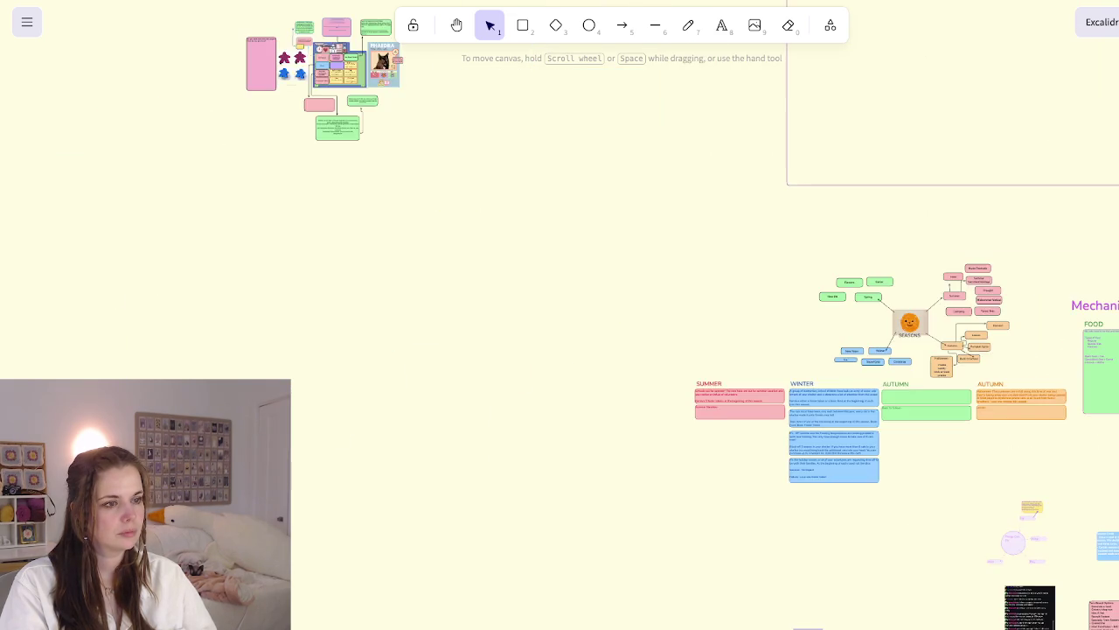
{"action": "scroll", "coordinate": [560, 315], "scroll_direction": "down", "scroll_amount": 5}
{"action": "scroll", "coordinate": [560, 315], "scroll_direction": "up", "scroll_amount": 3}
{"action": "scroll", "coordinate": [857, 284], "scroll_direction": "up", "scroll_amount": 5}
{"action": "scroll", "coordinate": [914, 296], "scroll_direction": "down", "scroll_amount": 2}
{"action": "scroll", "coordinate": [559, 314], "scroll_direction": "right", "scroll_amount": 2}
{"action": "scroll", "coordinate": [560, 315], "scroll_direction": "up", "scroll_amount": 1}
{"action": "scroll", "coordinate": [560, 315], "scroll_direction": "right", "scroll_amount": 4}
{"action": "scroll", "coordinate": [560, 315], "scroll_direction": "up", "scroll_amount": 2}
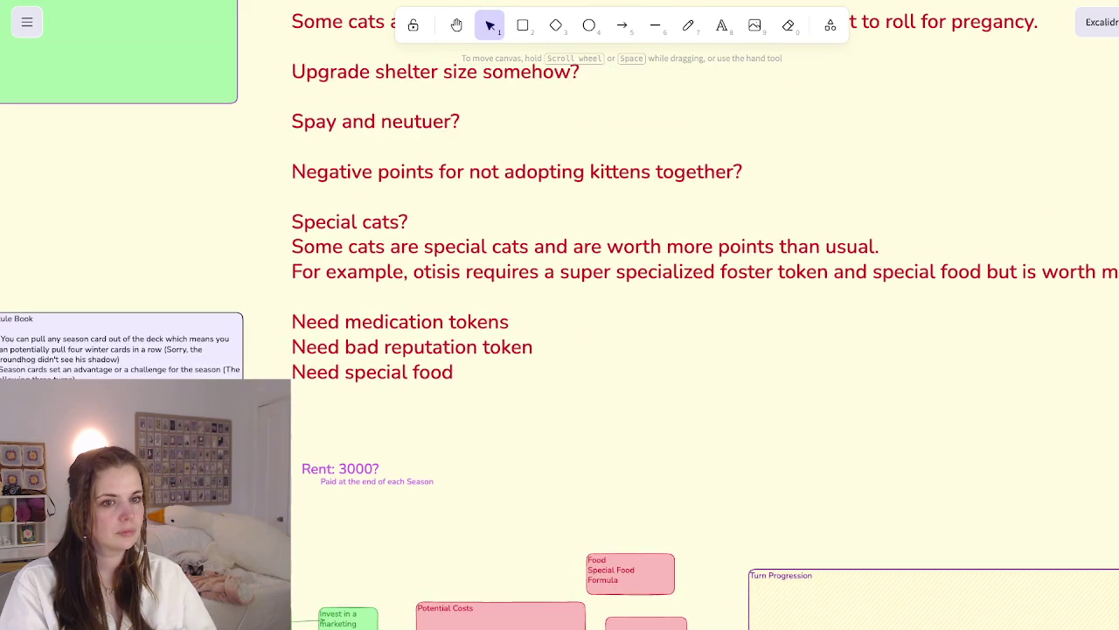
{"action": "scroll", "coordinate": [560, 315], "scroll_direction": "right", "scroll_amount": 2}
{"action": "scroll", "coordinate": [559, 315], "scroll_direction": "up", "scroll_amount": 1}
{"action": "scroll", "coordinate": [559, 315], "scroll_direction": "right", "scroll_amount": 1}
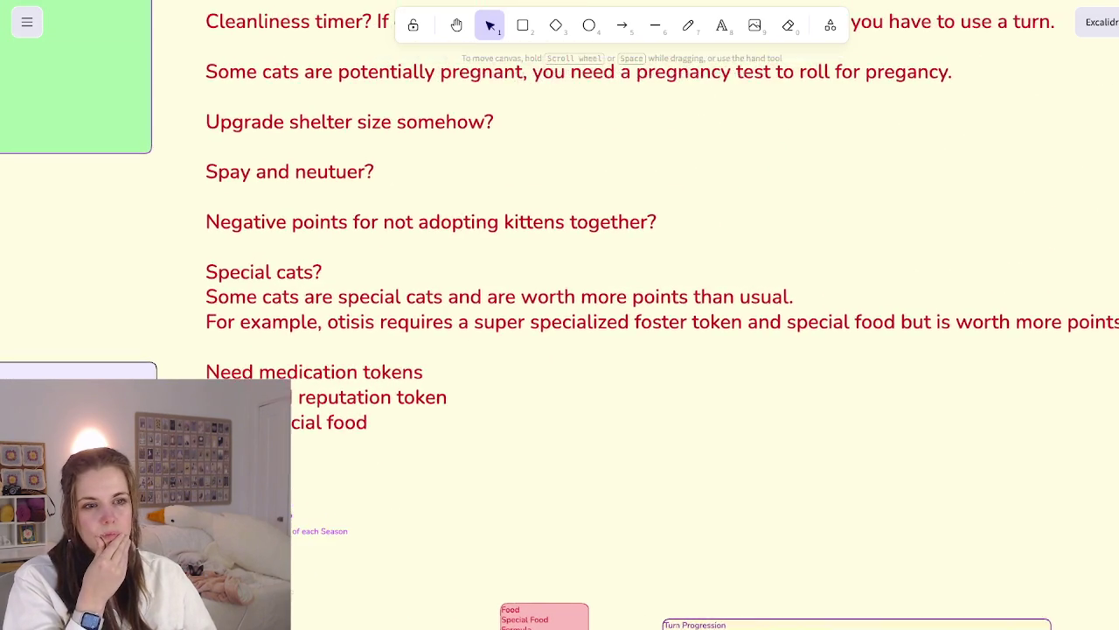
{"action": "scroll", "coordinate": [559, 314], "scroll_direction": "up", "scroll_amount": 4}
{"action": "scroll", "coordinate": [560, 314], "scroll_direction": "right", "scroll_amount": 2}
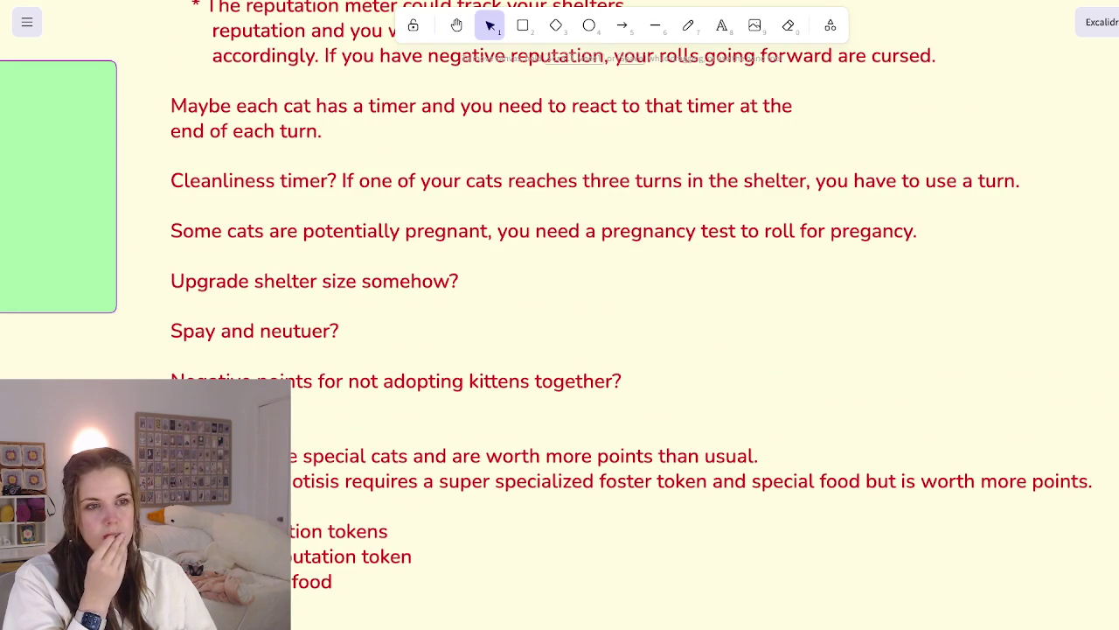
{"action": "scroll", "coordinate": [560, 315], "scroll_direction": "up", "scroll_amount": 1}
{"action": "scroll", "coordinate": [560, 315], "scroll_direction": "up", "scroll_amount": 2}
{"action": "scroll", "coordinate": [559, 315], "scroll_direction": "right", "scroll_amount": 1}
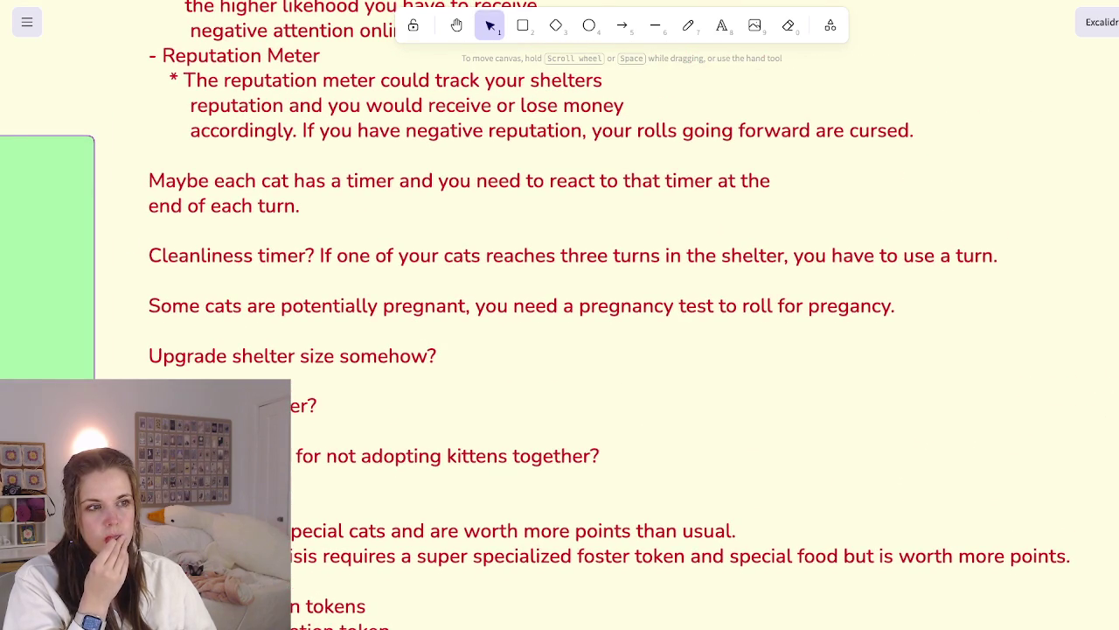
{"action": "scroll", "coordinate": [560, 315], "scroll_direction": "up", "scroll_amount": 1}
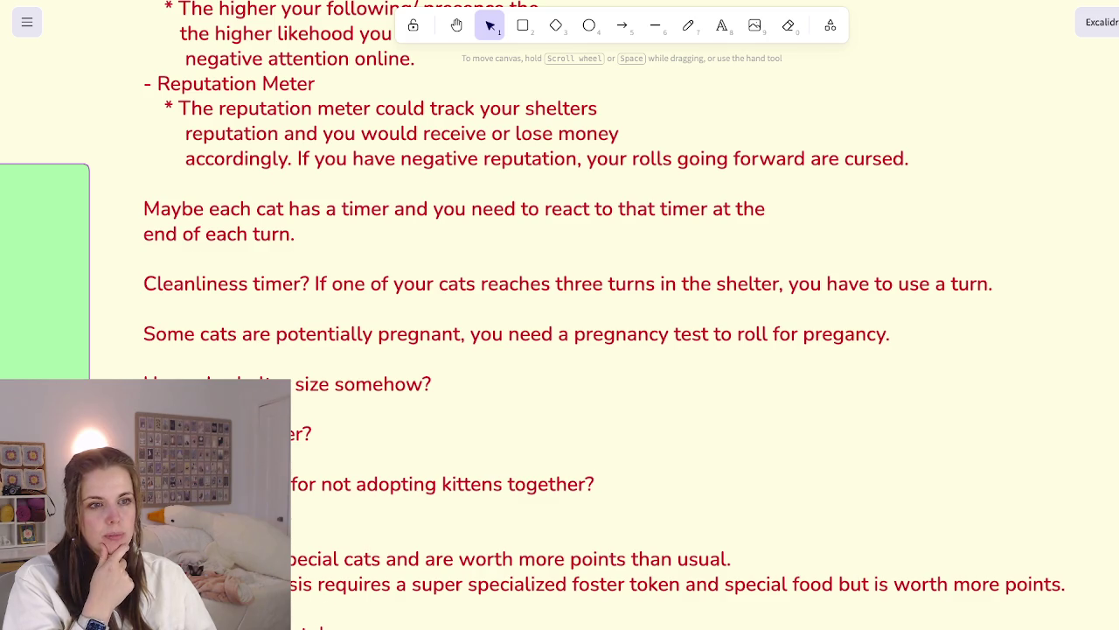
{"action": "scroll", "coordinate": [560, 315], "scroll_direction": "up", "scroll_amount": 1}
{"action": "scroll", "coordinate": [559, 315], "scroll_direction": "up", "scroll_amount": 1}
{"action": "scroll", "coordinate": [559, 315], "scroll_direction": "left", "scroll_amount": 1}
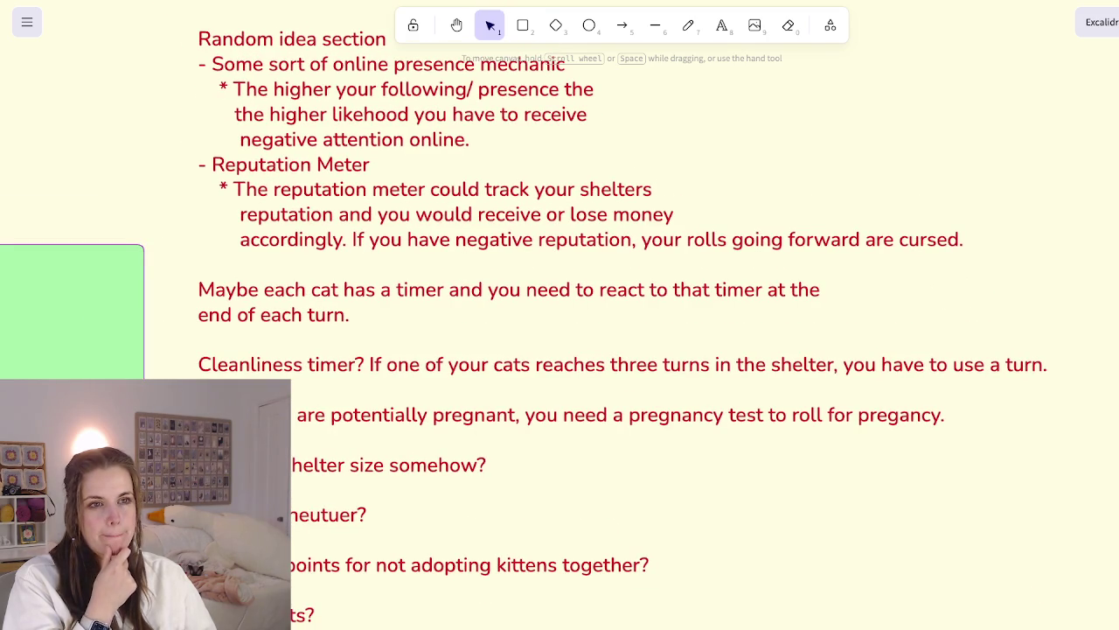
{"action": "scroll", "coordinate": [559, 315], "scroll_direction": "up", "scroll_amount": 1}
{"action": "scroll", "coordinate": [560, 314], "scroll_direction": "up", "scroll_amount": 1}
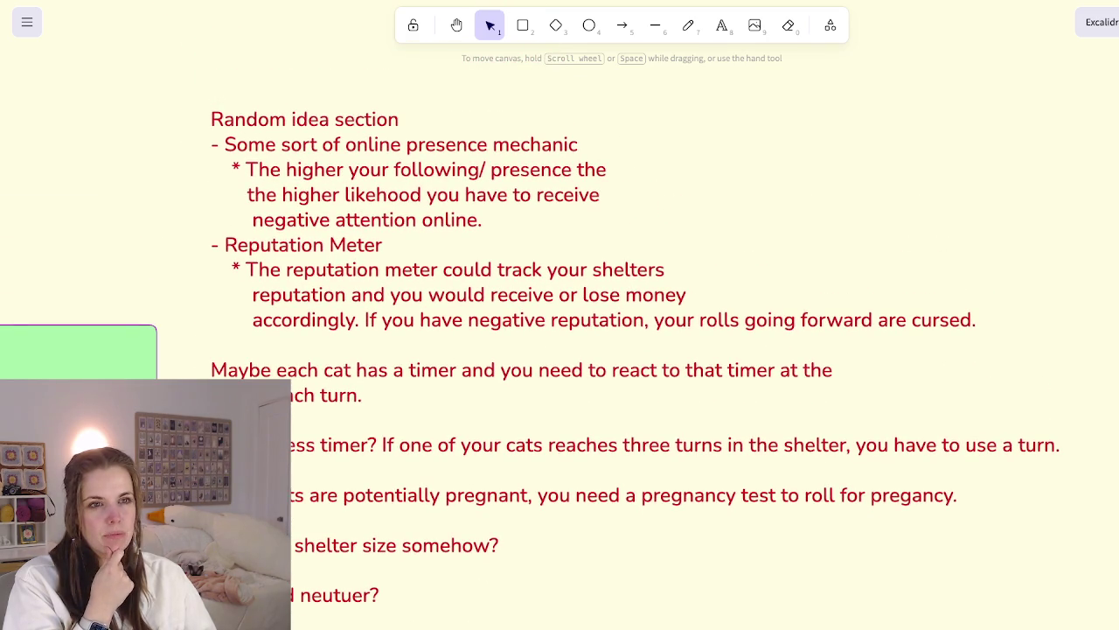
{"action": "scroll", "coordinate": [559, 315], "scroll_direction": "down", "scroll_amount": 1}
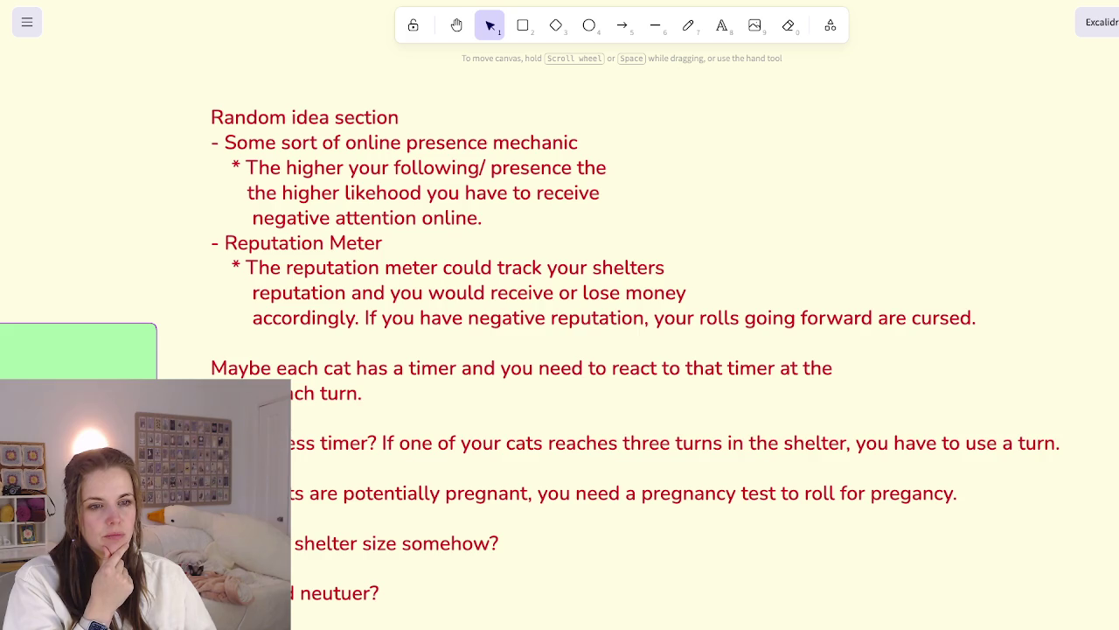
{"action": "scroll", "coordinate": [560, 314], "scroll_direction": "down", "scroll_amount": 3}
{"action": "scroll", "coordinate": [559, 315], "scroll_direction": "down", "scroll_amount": 3}
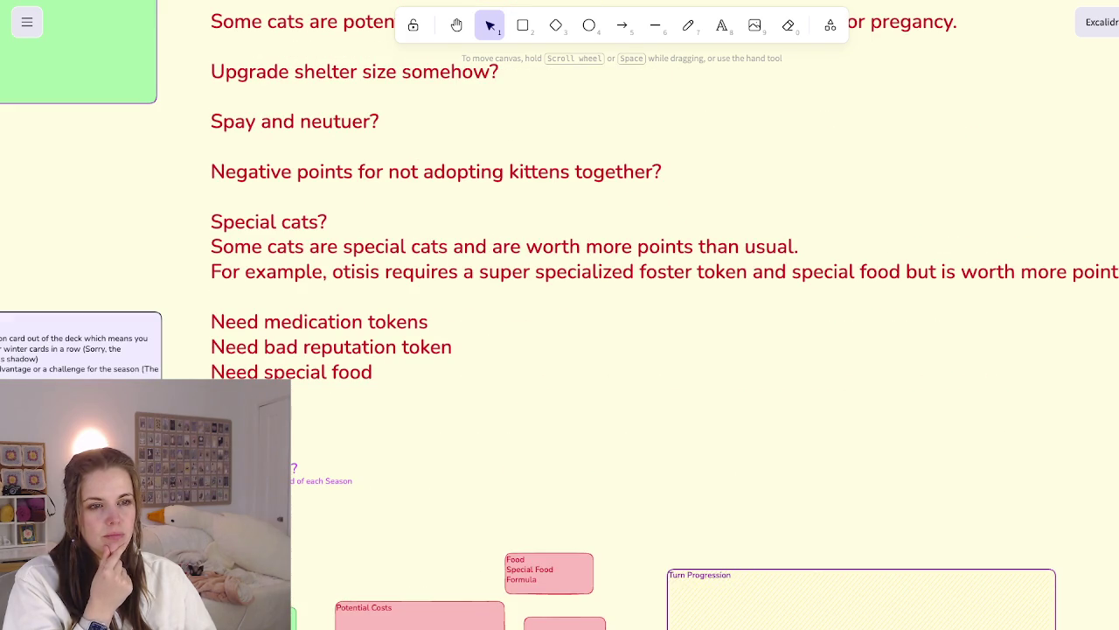
{"action": "scroll", "coordinate": [560, 315], "scroll_direction": "left", "scroll_amount": 1}
{"action": "scroll", "coordinate": [559, 315], "scroll_direction": "left", "scroll_amount": 2}
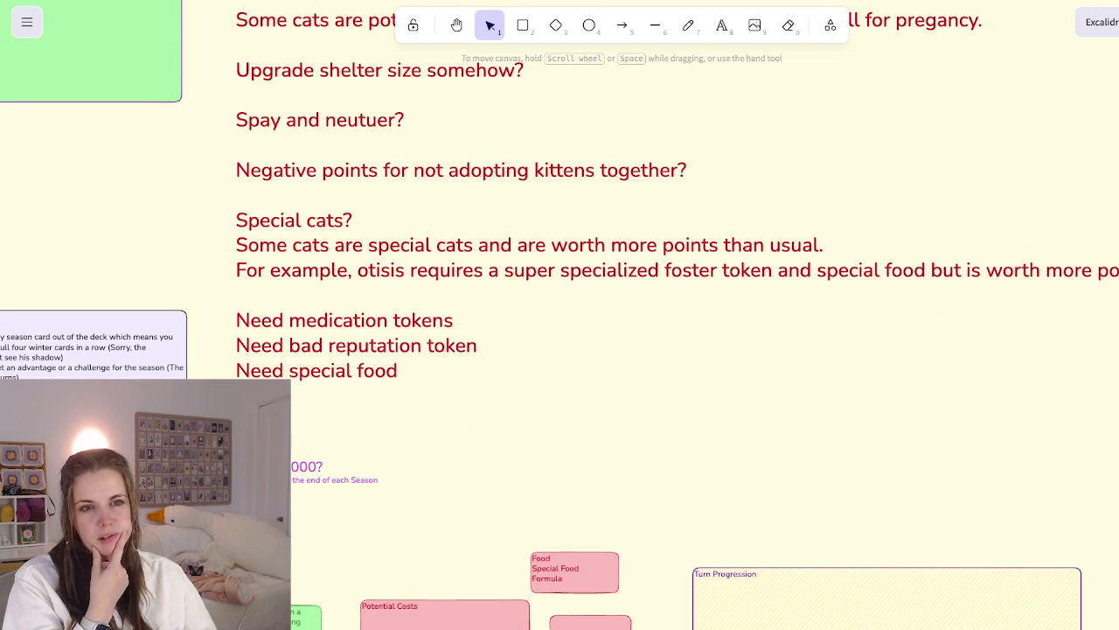
{"action": "scroll", "coordinate": [560, 315], "scroll_direction": "left", "scroll_amount": 3}
{"action": "scroll", "coordinate": [559, 315], "scroll_direction": "down", "scroll_amount": 2}
{"action": "scroll", "coordinate": [559, 314], "scroll_direction": "left", "scroll_amount": 1}
{"action": "scroll", "coordinate": [560, 315], "scroll_direction": "left", "scroll_amount": 3}
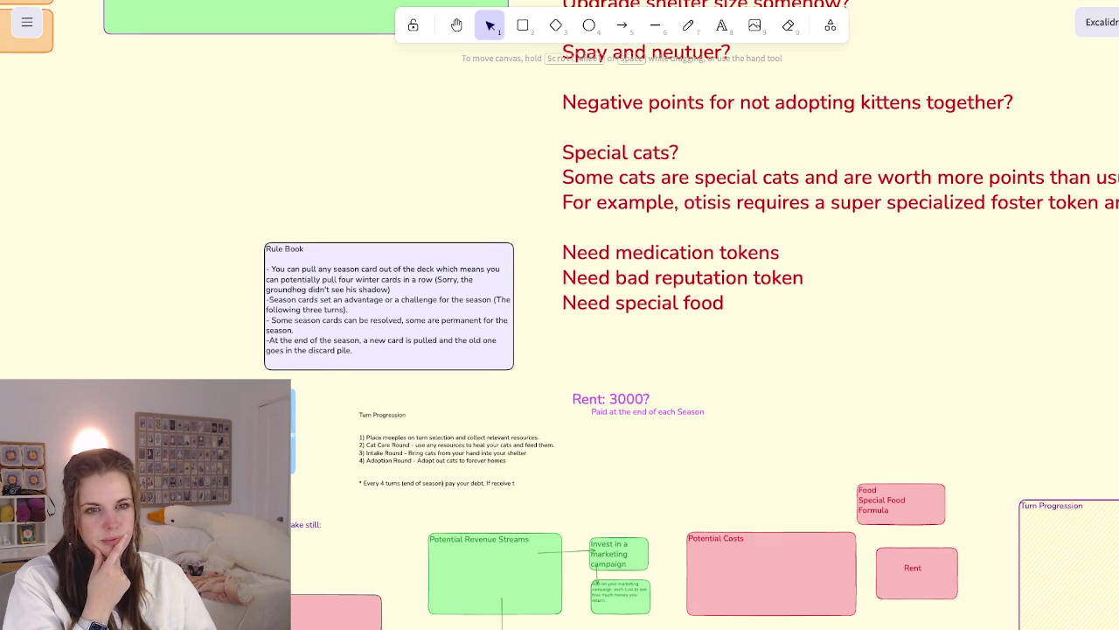
{"action": "scroll", "coordinate": [560, 315], "scroll_direction": "down", "scroll_amount": 1}
{"action": "scroll", "coordinate": [559, 315], "scroll_direction": "left", "scroll_amount": 1}
{"action": "scroll", "coordinate": [559, 315], "scroll_direction": "left", "scroll_amount": 1}
{"action": "scroll", "coordinate": [559, 315], "scroll_direction": "down", "scroll_amount": 1}
{"action": "scroll", "coordinate": [559, 315], "scroll_direction": "left", "scroll_amount": 2}
{"action": "scroll", "coordinate": [560, 315], "scroll_direction": "left", "scroll_amount": 1}
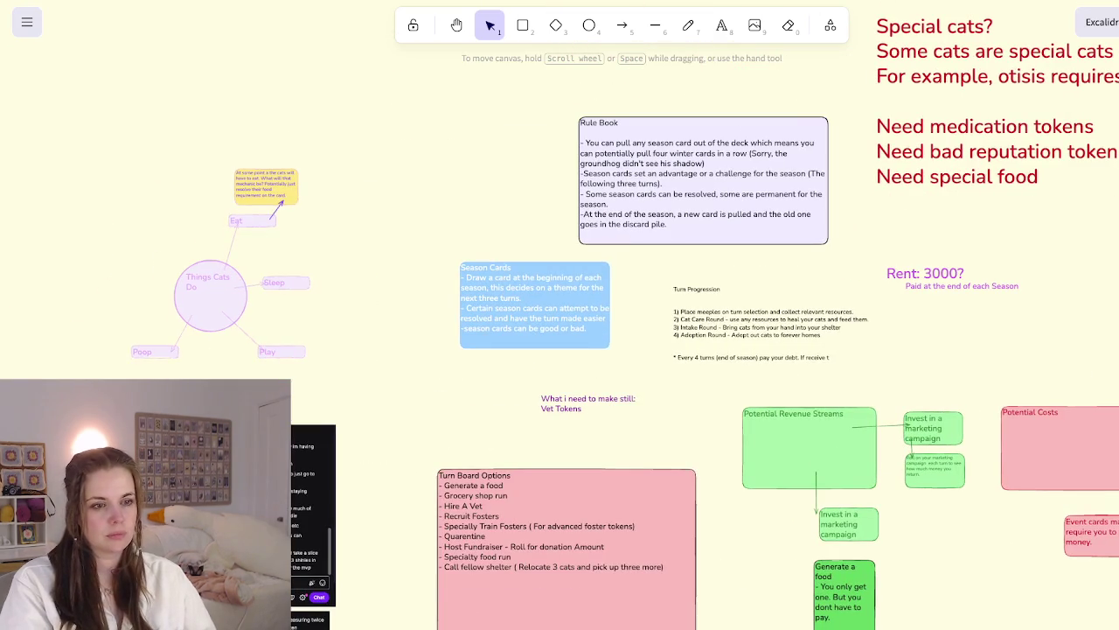
Place the Season Cards note beside the SEASONS mind map, slightly enlarged
{"action": "left_click", "coordinate": [534, 305]}
{"action": "key", "text": "Escape"}
{"action": "scroll", "coordinate": [560, 315], "scroll_direction": "left", "scroll_amount": 10}
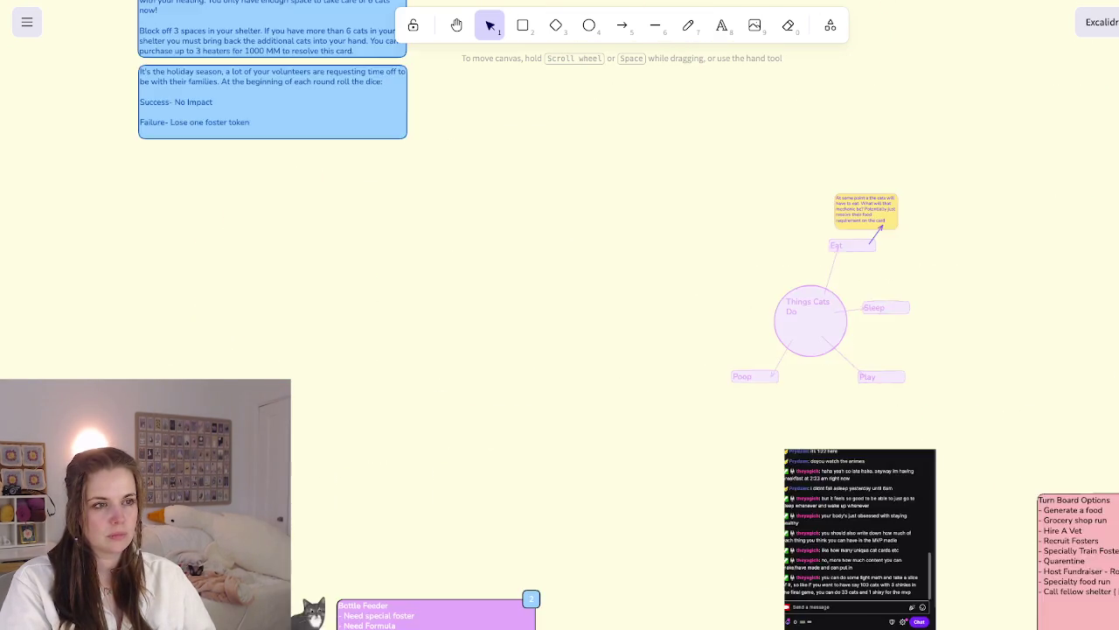
{"action": "scroll", "coordinate": [936, 411], "scroll_direction": "down", "scroll_amount": 5, "text": "ctrl"}
{"action": "scroll", "coordinate": [935, 411], "scroll_direction": "up", "scroll_amount": 4, "text": "ctrl"}
{"action": "scroll", "coordinate": [560, 315], "scroll_direction": "up", "scroll_amount": 1}
{"action": "scroll", "coordinate": [559, 314], "scroll_direction": "up", "scroll_amount": 5}
{"action": "scroll", "coordinate": [560, 315], "scroll_direction": "right", "scroll_amount": 3}
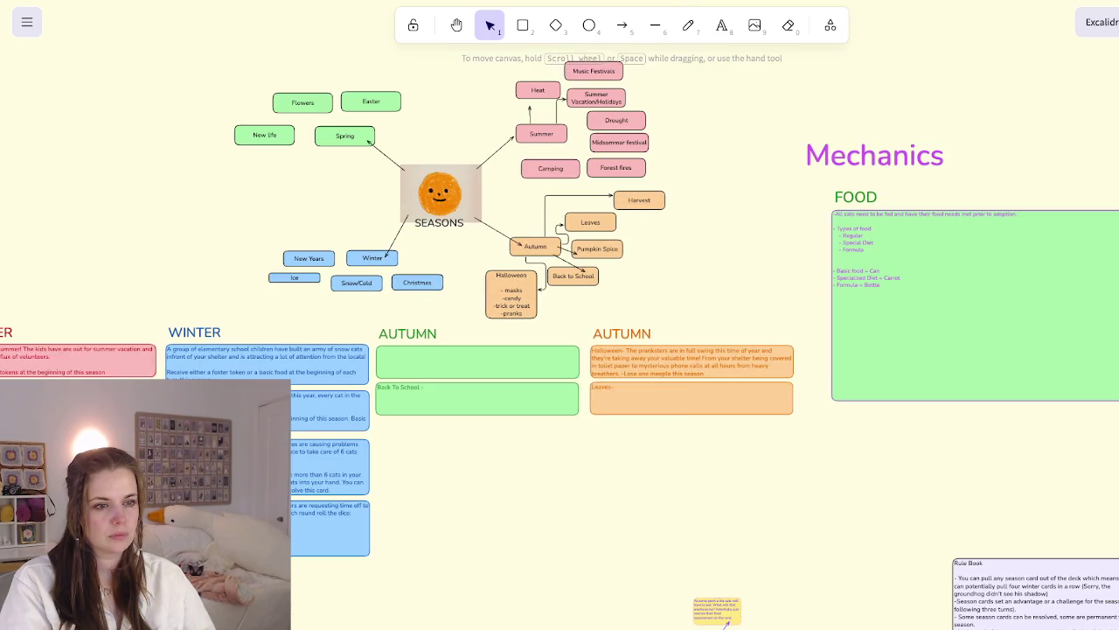
{"action": "key", "text": "ctrl+v"}
{"action": "left_click_drag", "start_coordinate": [623, 425], "coordinate": [447, 461]}
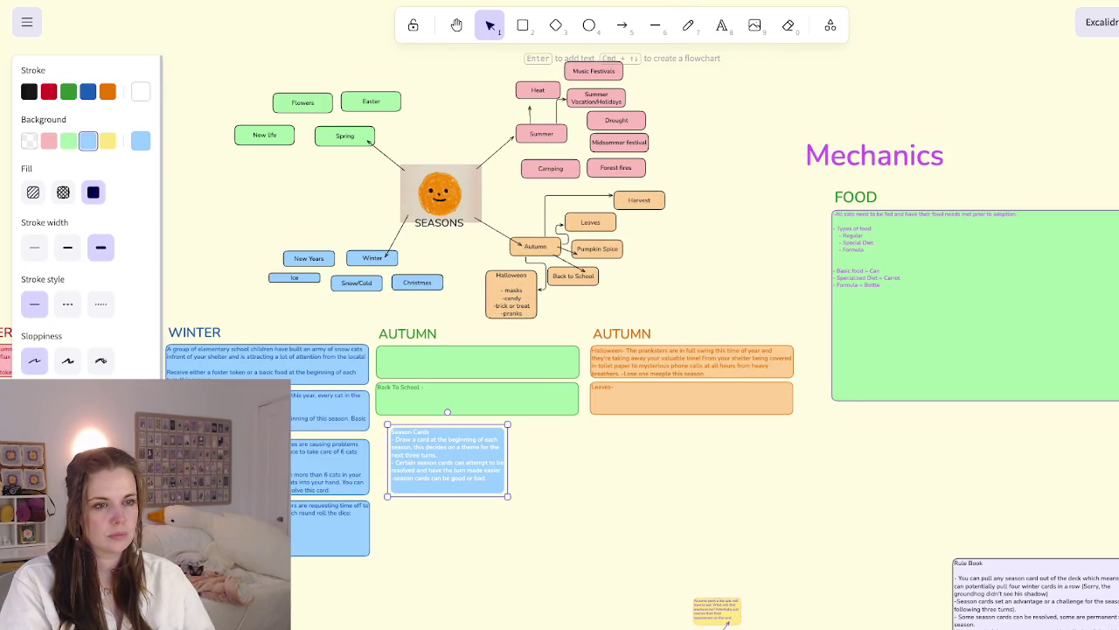
{"action": "left_click_drag", "start_coordinate": [508, 496], "coordinate": [566, 516]}
{"action": "left_click_drag", "start_coordinate": [472, 472], "coordinate": [247, 205]}
{"action": "key", "text": "Escape"}
{"action": "scroll", "coordinate": [560, 315], "scroll_direction": "down", "scroll_amount": 5}
{"action": "scroll", "coordinate": [560, 315], "scroll_direction": "right", "scroll_amount": 5}
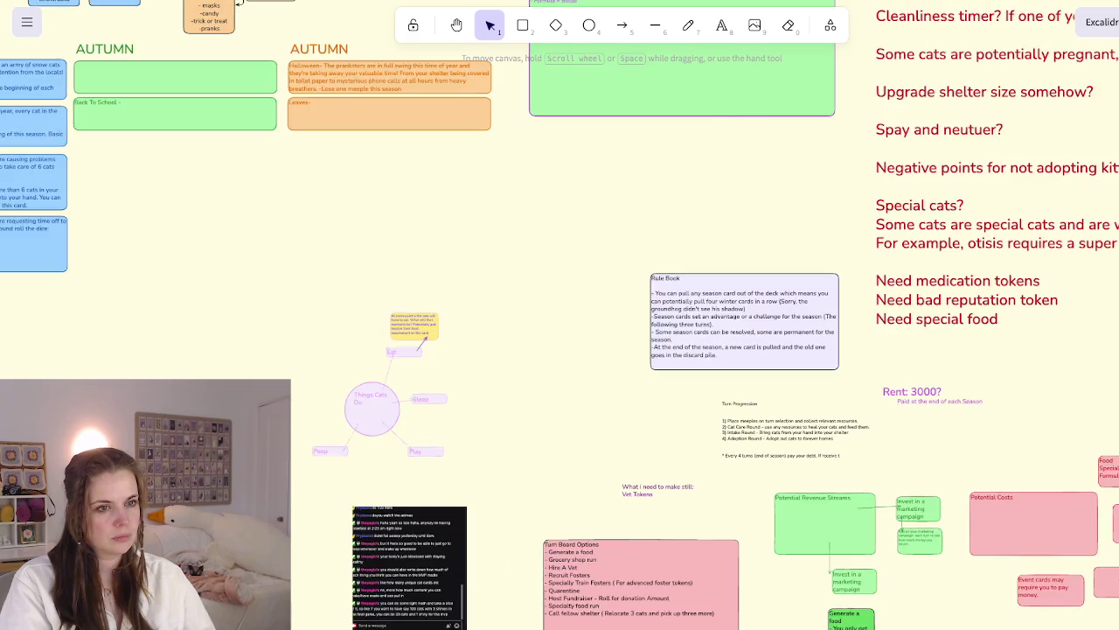
{"action": "scroll", "coordinate": [560, 315], "scroll_direction": "down", "scroll_amount": 3}
{"action": "scroll", "coordinate": [560, 315], "scroll_direction": "right", "scroll_amount": 3}
{"action": "scroll", "coordinate": [566, 385], "scroll_direction": "up", "scroll_amount": 5, "text": "ctrl"}
{"action": "scroll", "coordinate": [560, 315], "scroll_direction": "down", "scroll_amount": 1}
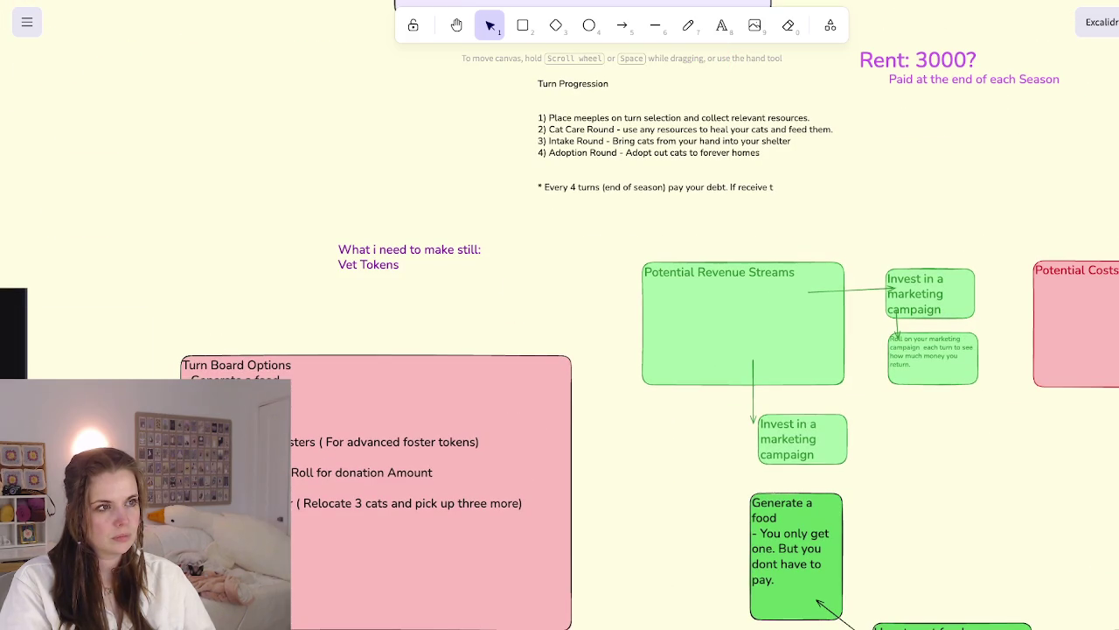
{"action": "scroll", "coordinate": [559, 315], "scroll_direction": "up", "scroll_amount": 3}
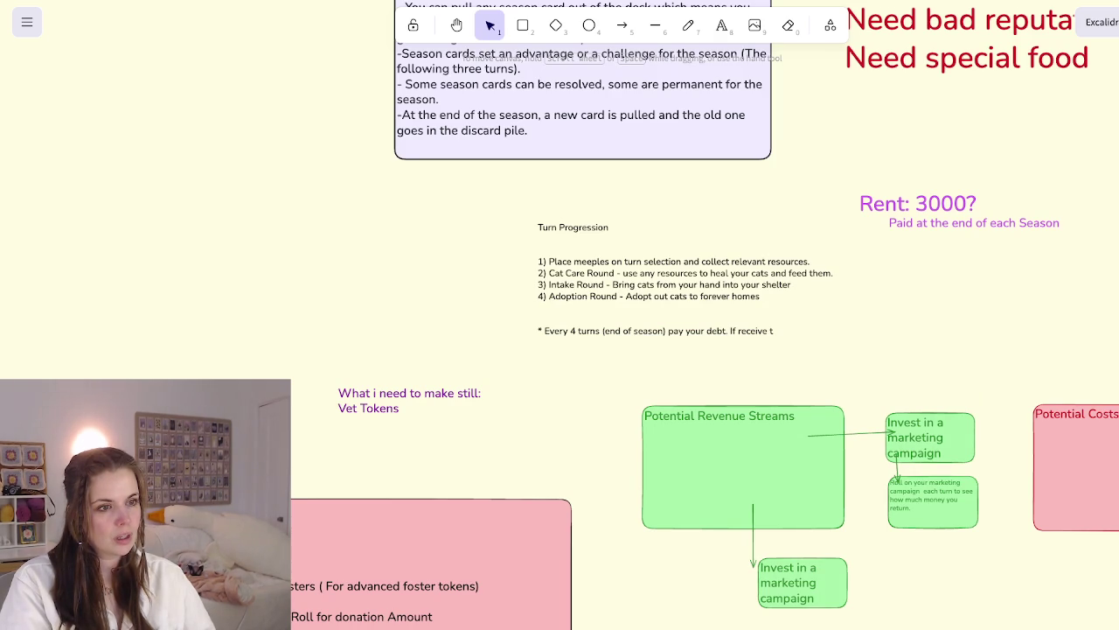
{"action": "scroll", "coordinate": [576, 287], "scroll_direction": "up", "scroll_amount": 5, "text": "ctrl"}
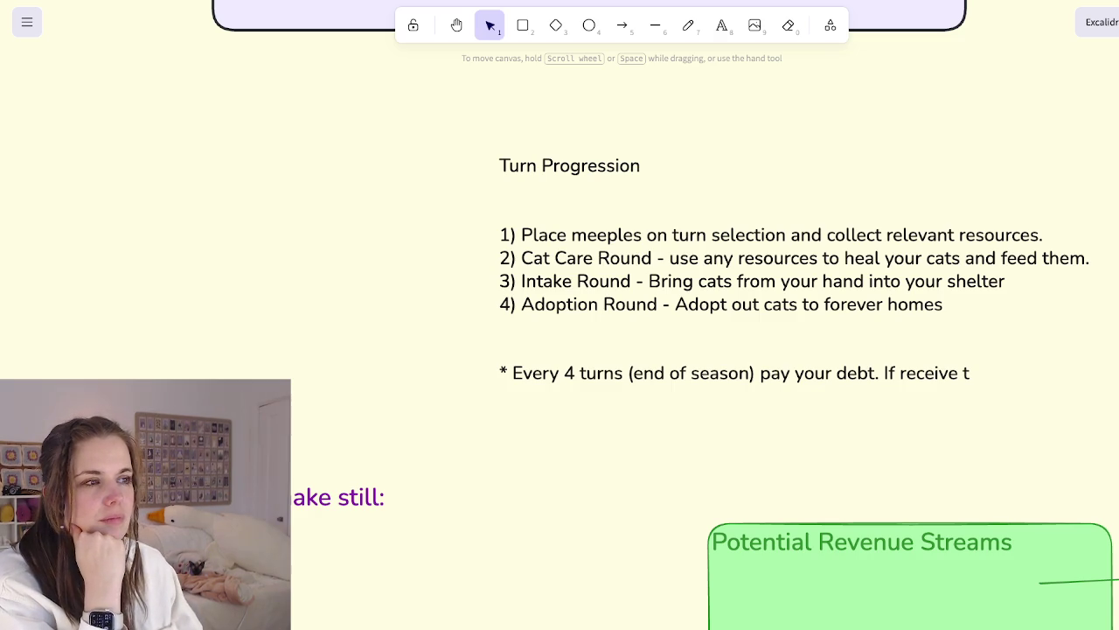
{"action": "scroll", "coordinate": [559, 341], "scroll_direction": "right", "scroll_amount": 7}
{"action": "scroll", "coordinate": [560, 341], "scroll_direction": "right", "scroll_amount": 1}
{"action": "scroll", "coordinate": [560, 341], "scroll_direction": "down", "scroll_amount": 3}
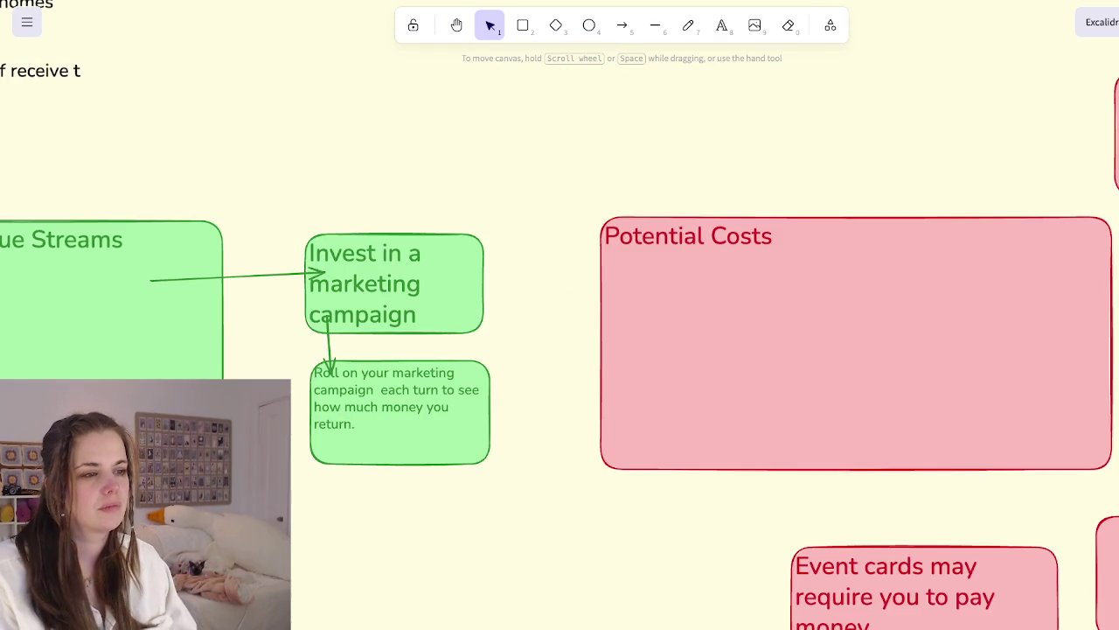
{"action": "scroll", "coordinate": [560, 341], "scroll_direction": "down", "scroll_amount": 2}
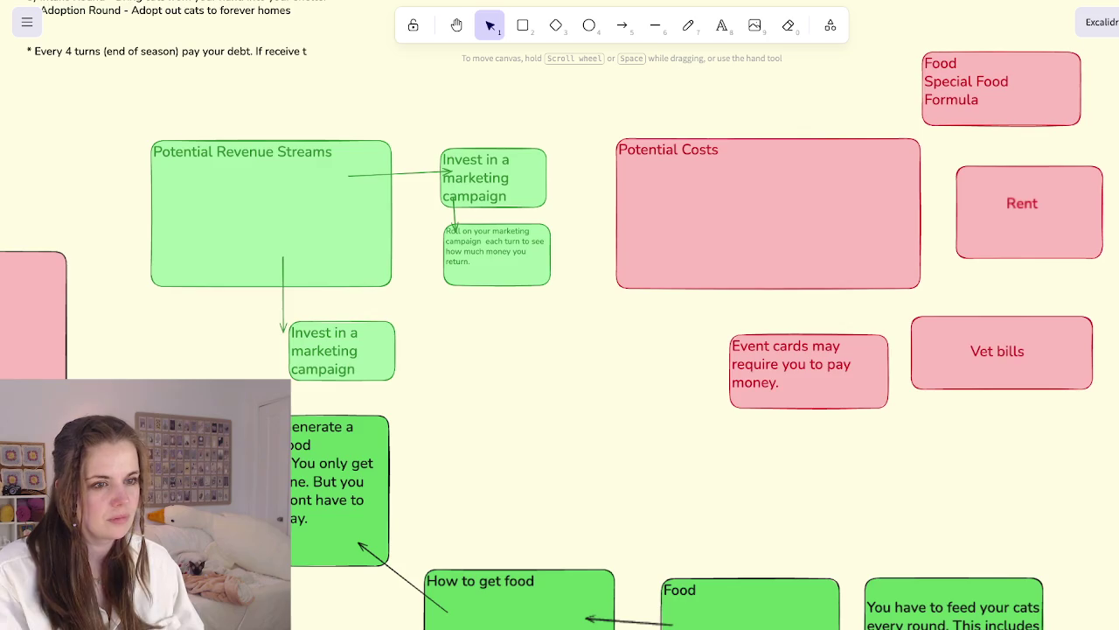
{"action": "scroll", "coordinate": [634, 237], "scroll_direction": "down", "scroll_amount": 5}
{"action": "scroll", "coordinate": [634, 237], "scroll_direction": "down", "scroll_amount": 5}
{"action": "scroll", "coordinate": [560, 332], "scroll_direction": "down", "scroll_amount": 1}
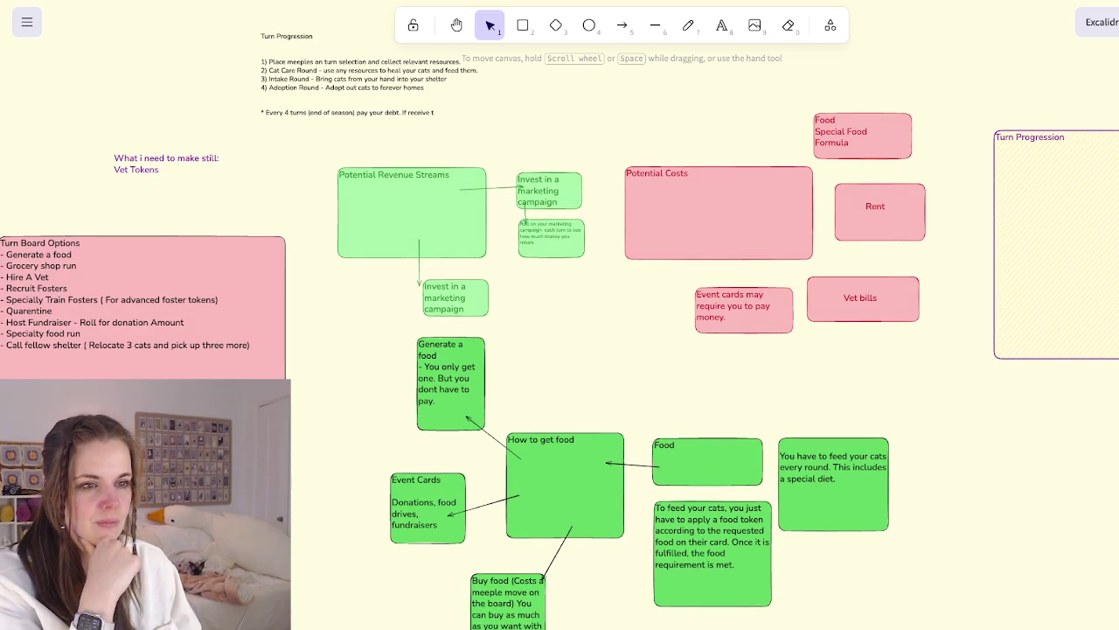
{"action": "scroll", "coordinate": [560, 350], "scroll_direction": "down", "scroll_amount": 2}
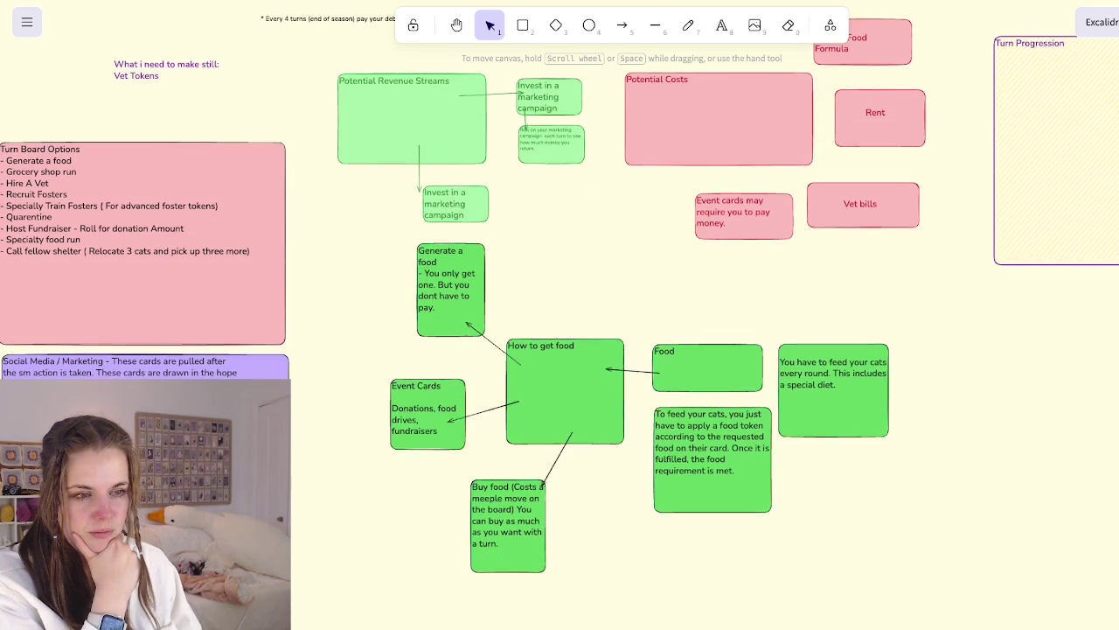
{"action": "scroll", "coordinate": [559, 315], "scroll_direction": "down", "scroll_amount": 2}
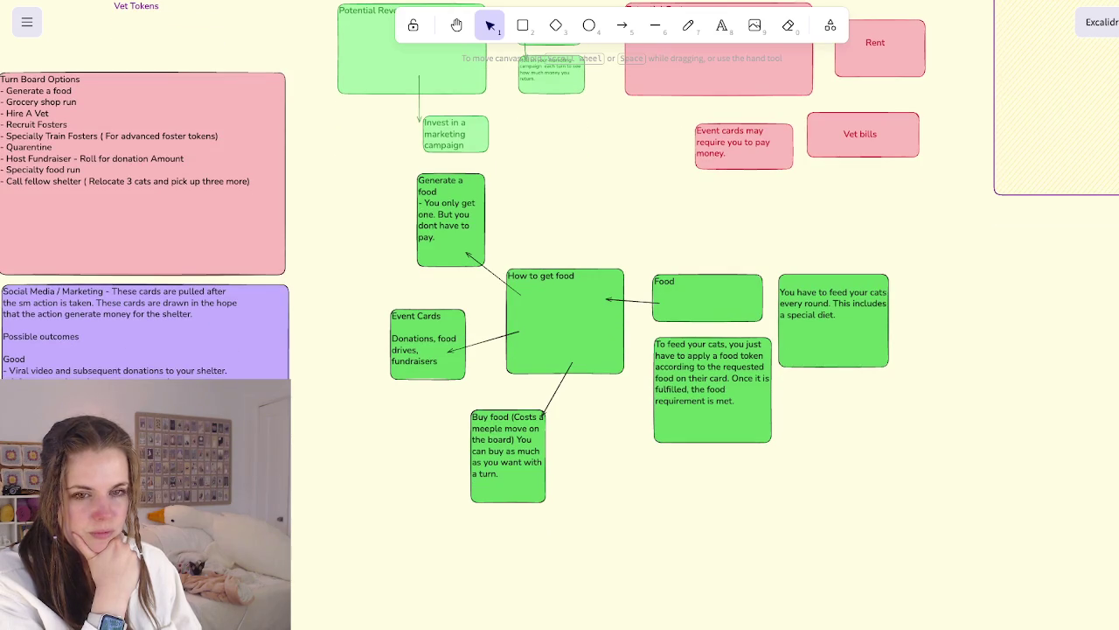
{"action": "scroll", "coordinate": [560, 333], "scroll_direction": "down", "scroll_amount": 2}
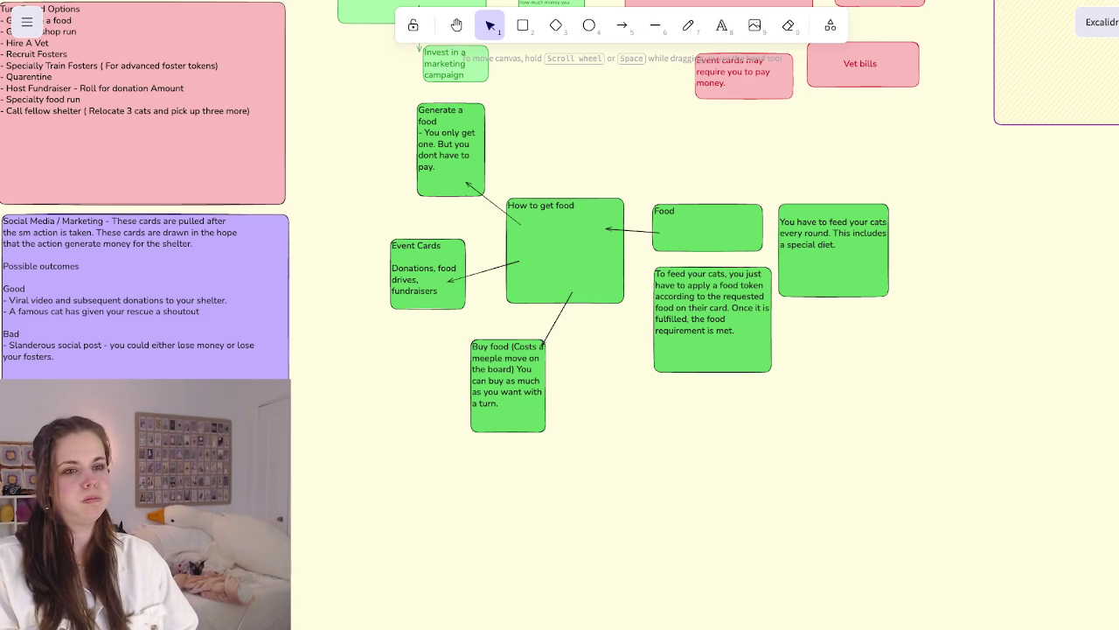
{"action": "scroll", "coordinate": [559, 314], "scroll_direction": "left", "scroll_amount": 10}
{"action": "scroll", "coordinate": [559, 315], "scroll_direction": "left", "scroll_amount": 5}
{"action": "scroll", "coordinate": [560, 315], "scroll_direction": "down", "scroll_amount": 5, "text": "ctrl"}
{"action": "scroll", "coordinate": [560, 315], "scroll_direction": "up", "scroll_amount": 2, "text": "ctrl"}
{"action": "scroll", "coordinate": [559, 315], "scroll_direction": "left", "scroll_amount": 3}
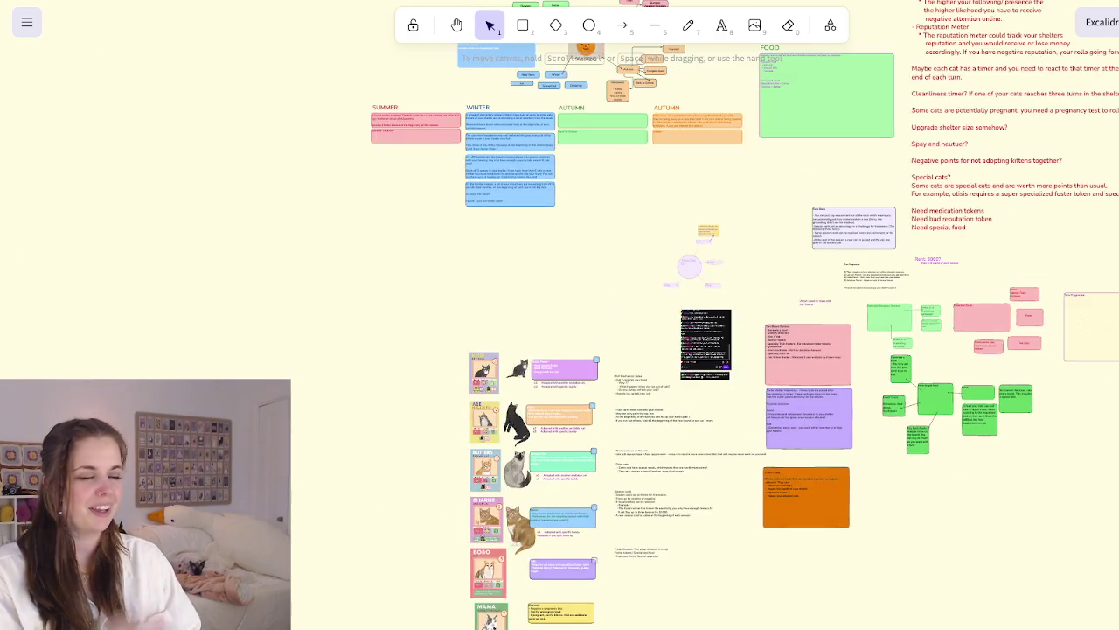
{"action": "scroll", "coordinate": [560, 314], "scroll_direction": "up", "scroll_amount": 4}
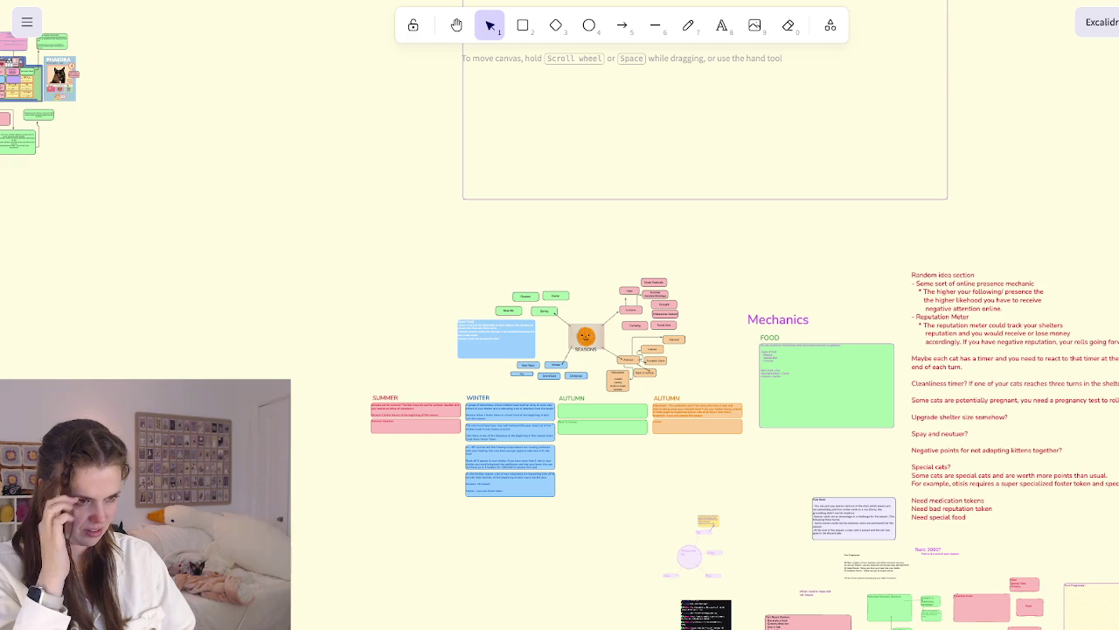
Pan the canvas to the player board, Phaedra cat card and empty pink box
{"action": "scroll", "coordinate": [559, 315], "scroll_direction": "down", "scroll_amount": 1}
{"action": "scroll", "coordinate": [560, 314], "scroll_direction": "right", "scroll_amount": 1}
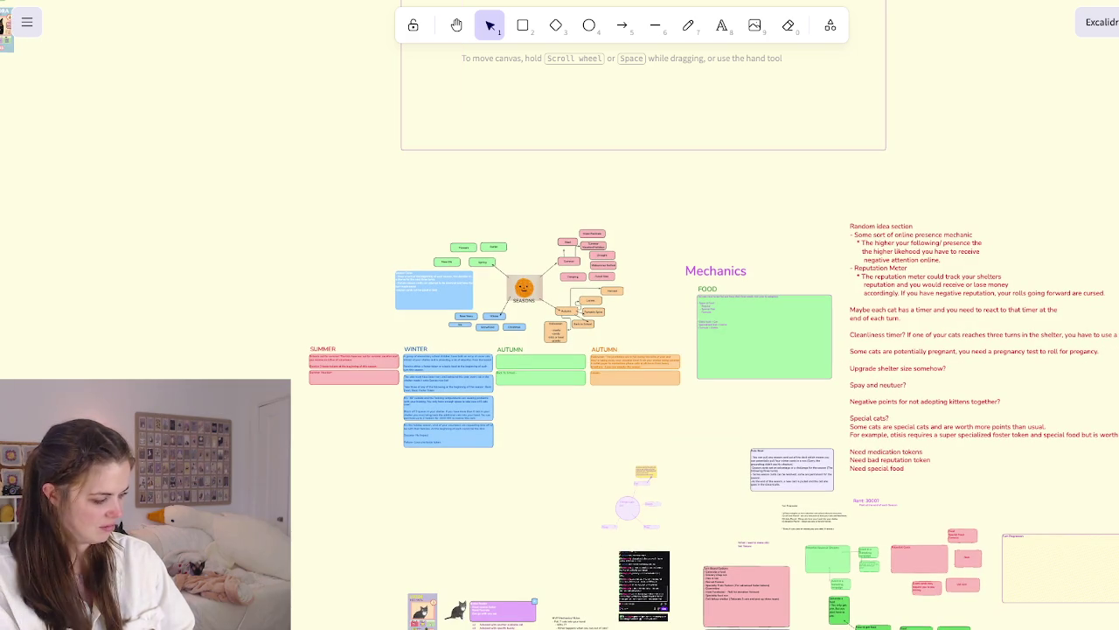
{"action": "scroll", "coordinate": [559, 315], "scroll_direction": "down", "scroll_amount": 1}
{"action": "scroll", "coordinate": [559, 315], "scroll_direction": "down", "scroll_amount": 3}
{"action": "scroll", "coordinate": [560, 315], "scroll_direction": "left", "scroll_amount": 1}
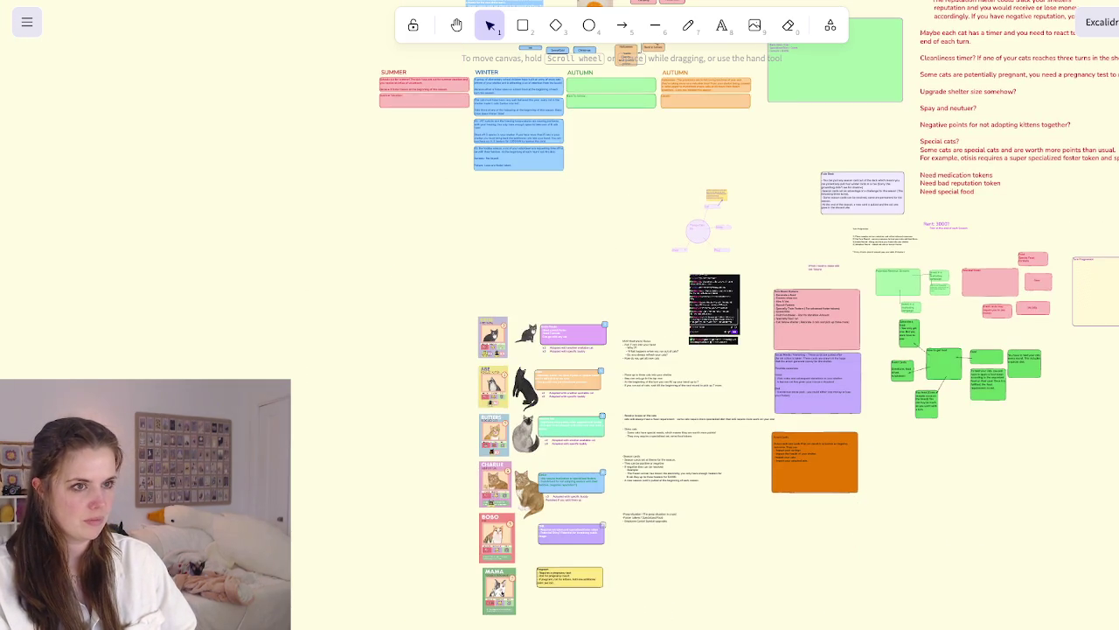
{"action": "scroll", "coordinate": [560, 343], "scroll_direction": "up", "scroll_amount": 2}
{"action": "scroll", "coordinate": [560, 343], "scroll_direction": "up", "scroll_amount": 2}
{"action": "scroll", "coordinate": [560, 343], "scroll_direction": "left", "scroll_amount": 2}
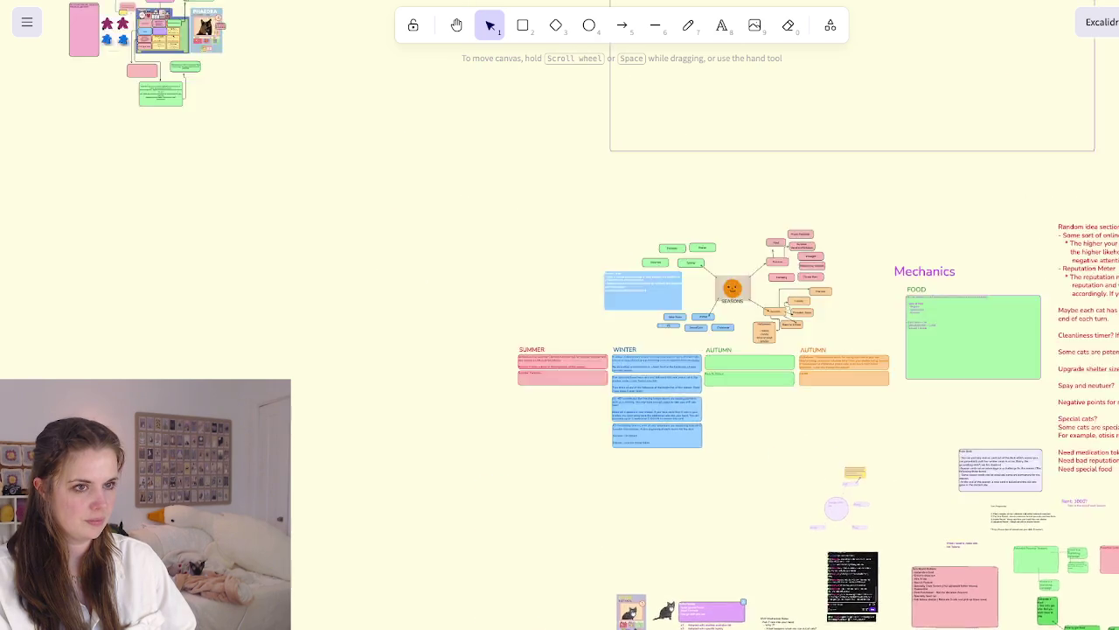
{"action": "scroll", "coordinate": [559, 343], "scroll_direction": "up", "scroll_amount": 10, "text": "ctrl"}
{"action": "scroll", "coordinate": [560, 315], "scroll_direction": "down", "scroll_amount": 10, "text": "ctrl"}
{"action": "scroll", "coordinate": [559, 315], "scroll_direction": "up", "scroll_amount": 2}
{"action": "scroll", "coordinate": [560, 315], "scroll_direction": "left", "scroll_amount": 4}
{"action": "scroll", "coordinate": [560, 315], "scroll_direction": "down", "scroll_amount": 3, "text": "ctrl"}
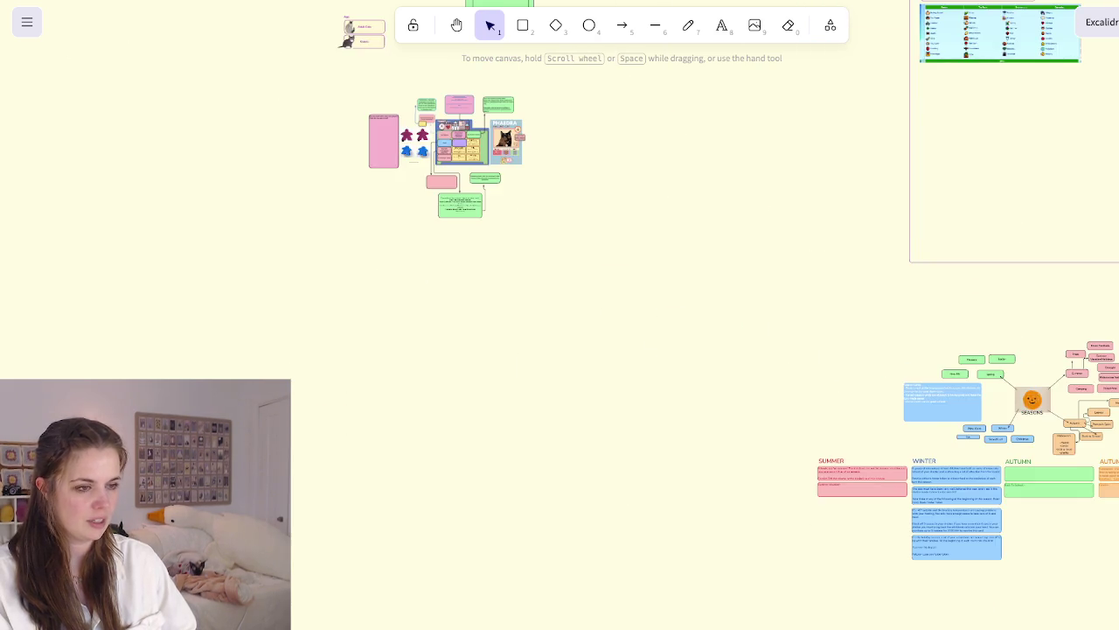
{"action": "scroll", "coordinate": [560, 315], "scroll_direction": "up", "scroll_amount": 3}
{"action": "scroll", "coordinate": [560, 315], "scroll_direction": "left", "scroll_amount": 3}
{"action": "scroll", "coordinate": [708, 419], "scroll_direction": "up", "scroll_amount": 5, "text": "ctrl"}
{"action": "scroll", "coordinate": [560, 315], "scroll_direction": "down", "scroll_amount": 2}
{"action": "scroll", "coordinate": [560, 315], "scroll_direction": "right", "scroll_amount": 3}
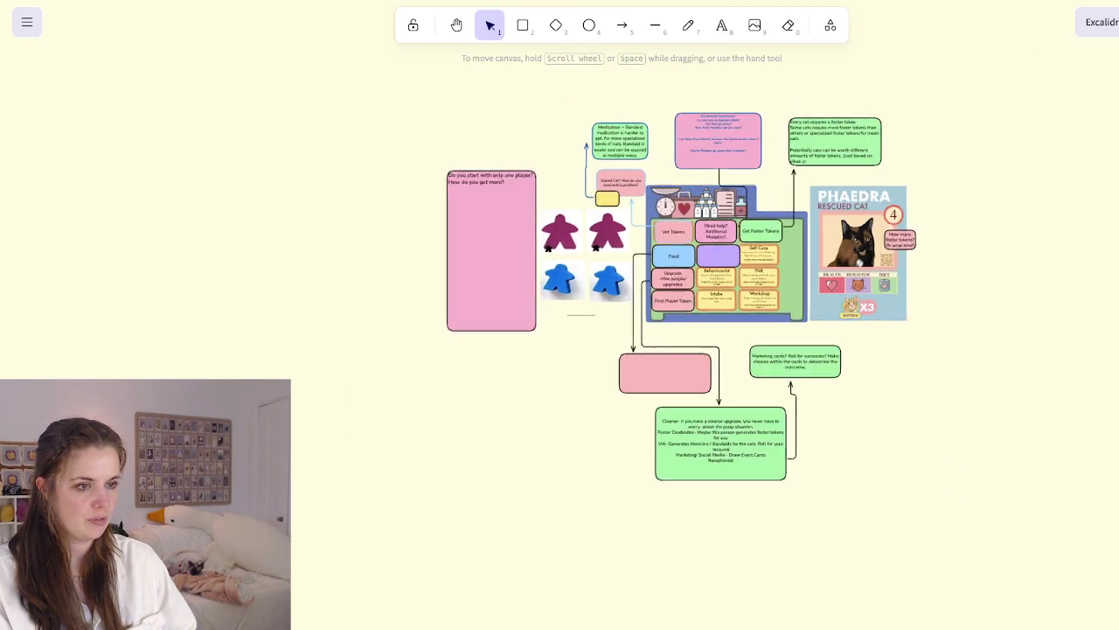
{"action": "scroll", "coordinate": [629, 381], "scroll_direction": "up", "scroll_amount": 4, "text": "ctrl"}
{"action": "scroll", "coordinate": [626, 323], "scroll_direction": "up", "scroll_amount": 1, "text": "ctrl"}
Widen the empty pink box leftward and start the dice note with '1-3 : Regular Food'
{"action": "left_click", "coordinate": [630, 350]}
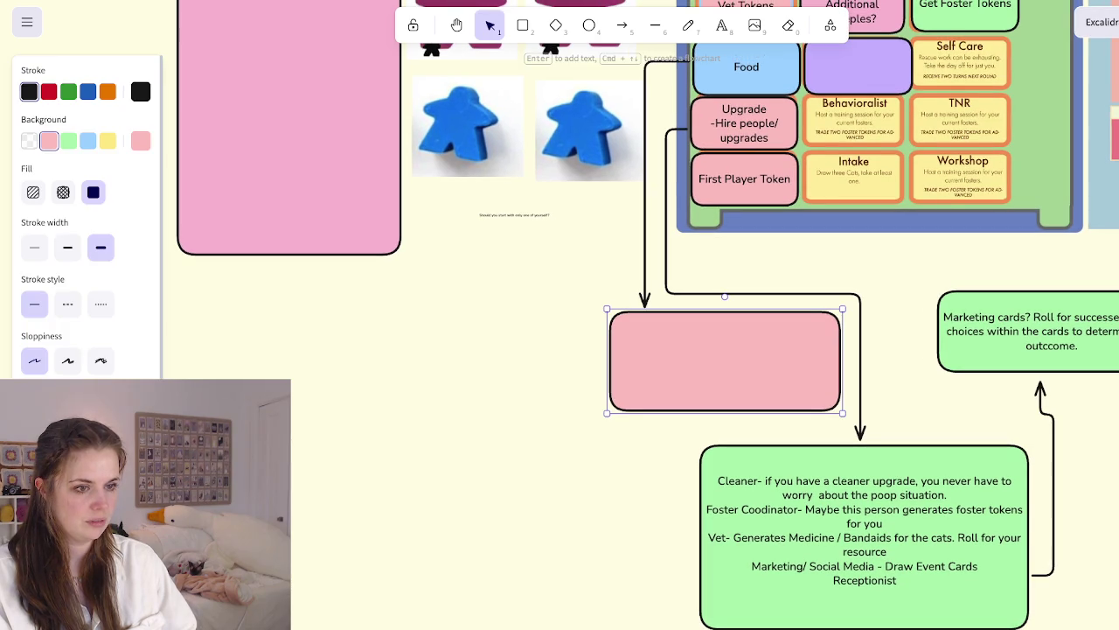
{"action": "left_click_drag", "start_coordinate": [609, 360], "coordinate": [259, 361]}
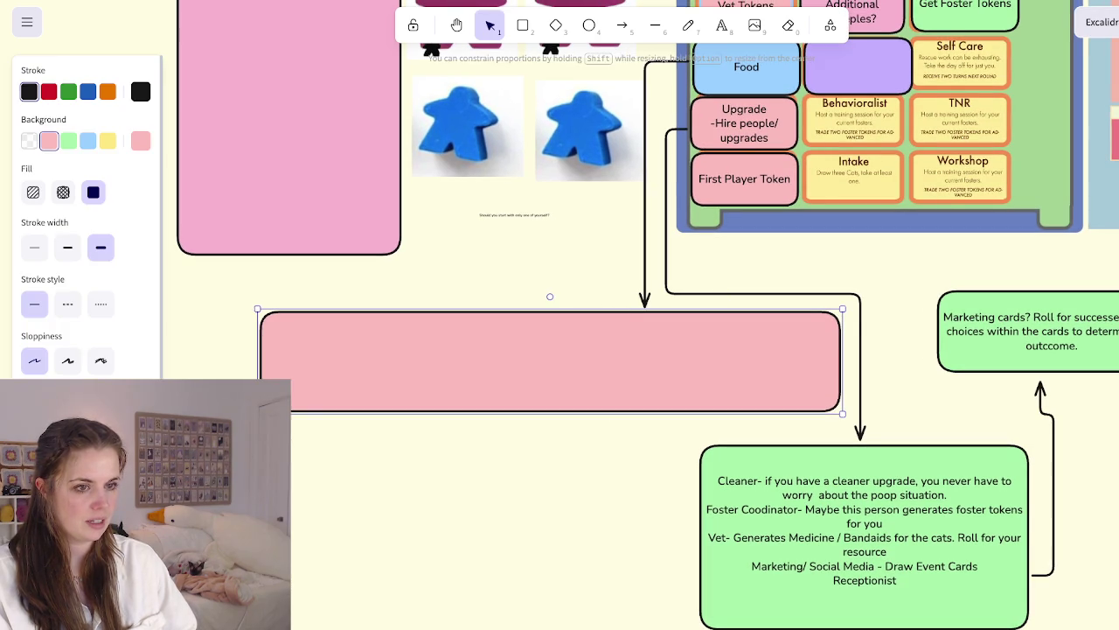
{"action": "key", "text": "Return"}
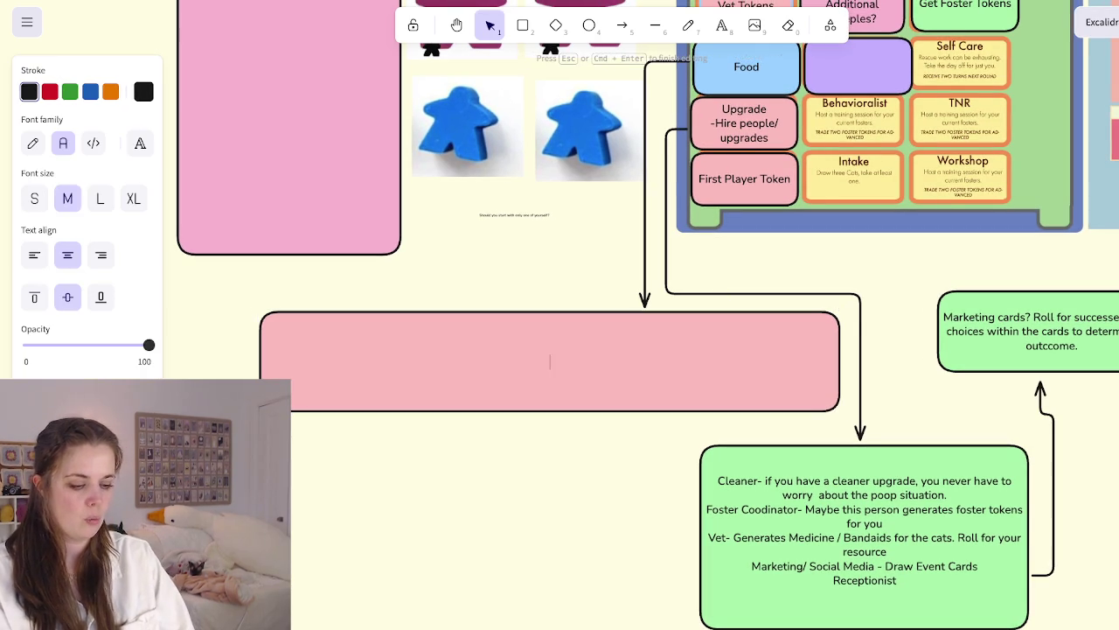
{"action": "type", "text": "1-3On a dice 1"}
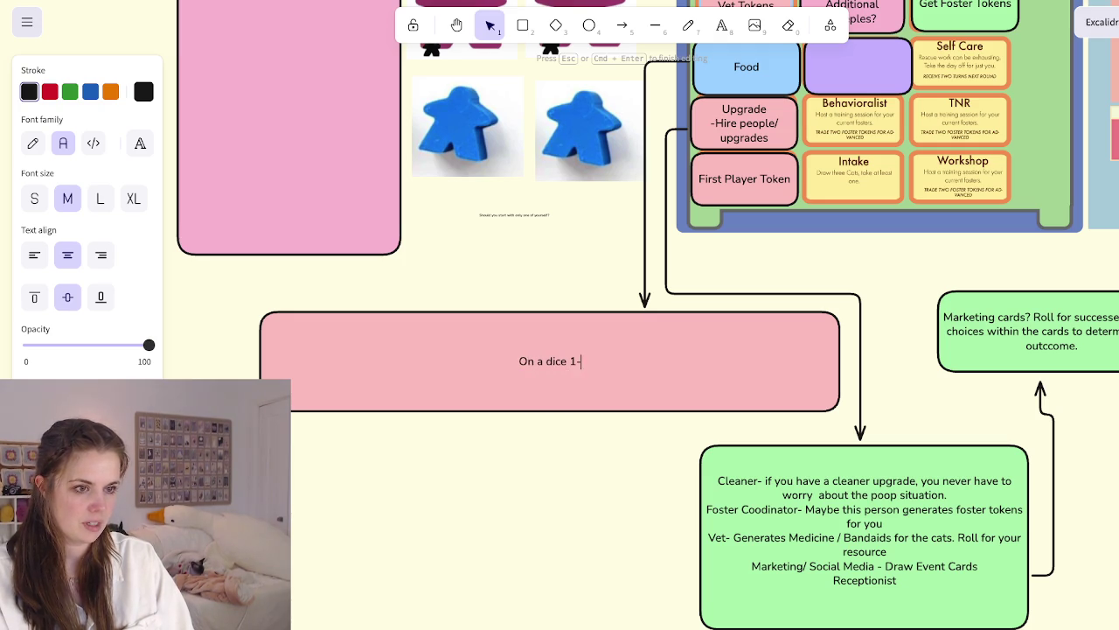
{"action": "key", "text": "BackSpace"}
{"action": "key", "text": "BackSpace"}
{"action": "key", "text": "Return"}
{"action": "type", "text": "1-3 : Regular Foo"}
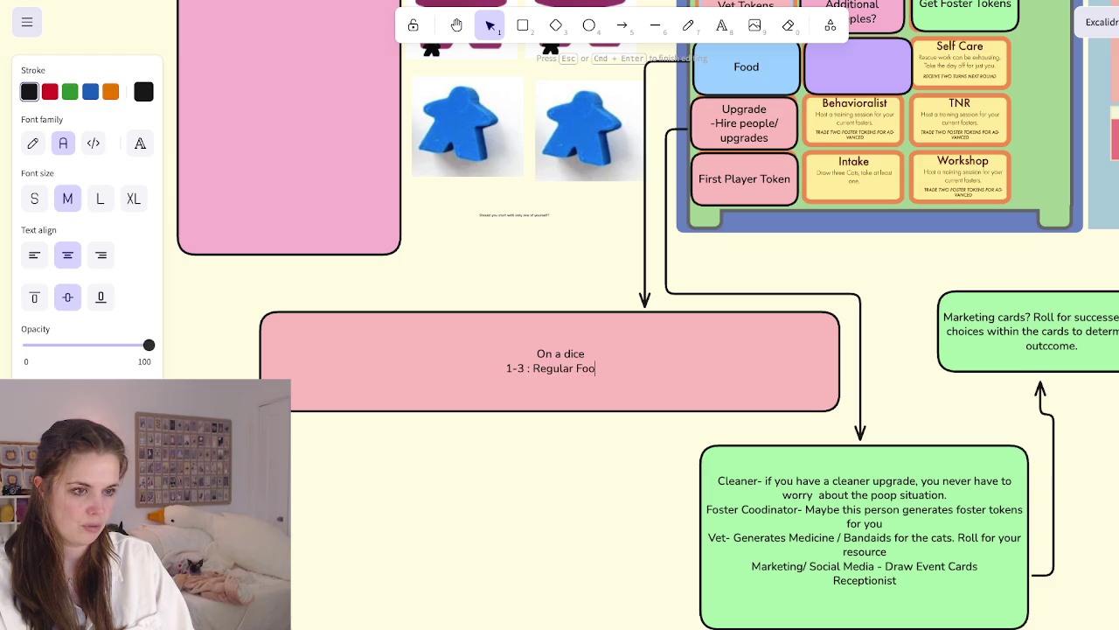
{"action": "type", "text": "d"}
Add the '4-5: Bottle' and '6: Special Food' lines to the dice note
{"action": "key", "text": "Return"}
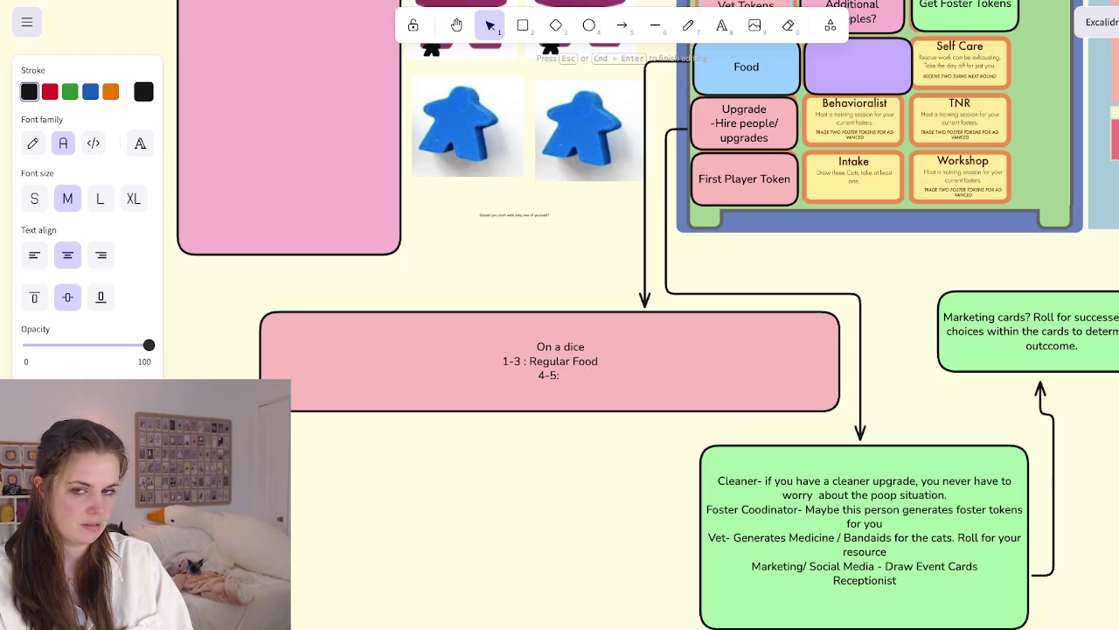
{"action": "type", "text": "Fresh Food"}
{"action": "key", "text": "Return"}
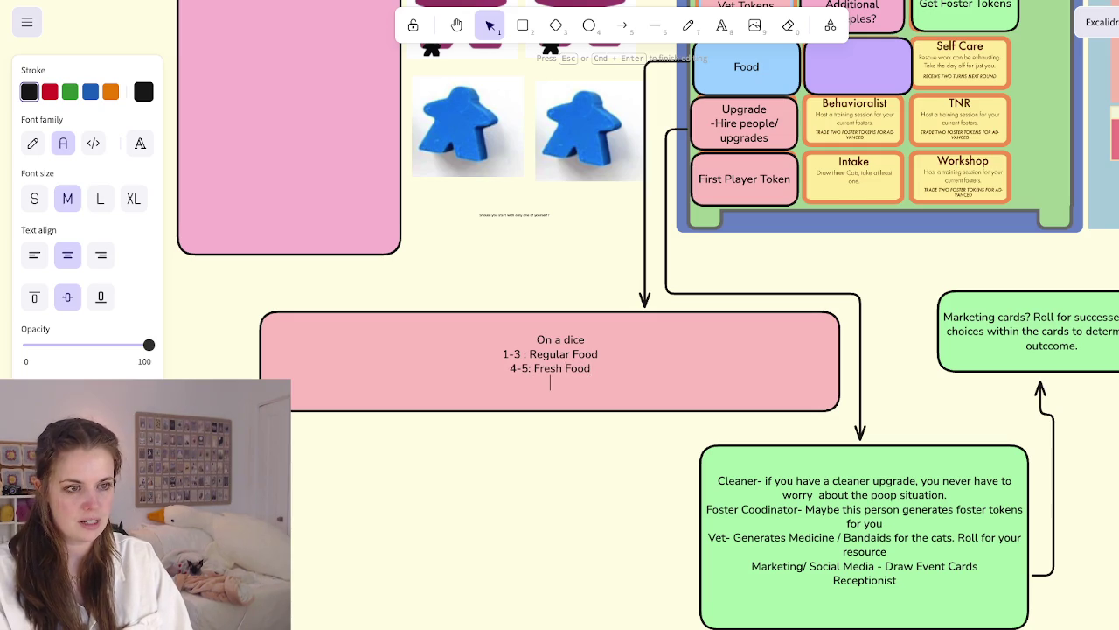
{"action": "type", "text": "6"}
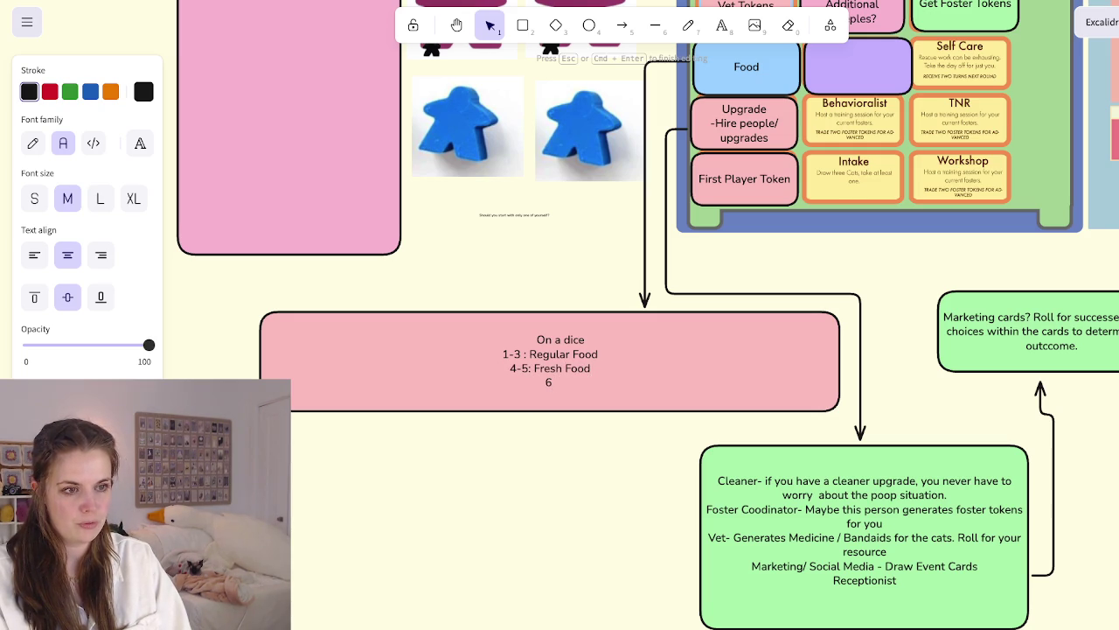
{"action": "key", "text": "BackSpace"}
{"action": "key", "text": "BackSpace"}
{"action": "key", "text": "BackSpace"}
{"action": "key", "text": "BackSpace"}
{"action": "key", "text": "BackSpace"}
{"action": "key", "text": "BackSpace"}
{"action": "type", "text": "-%"}
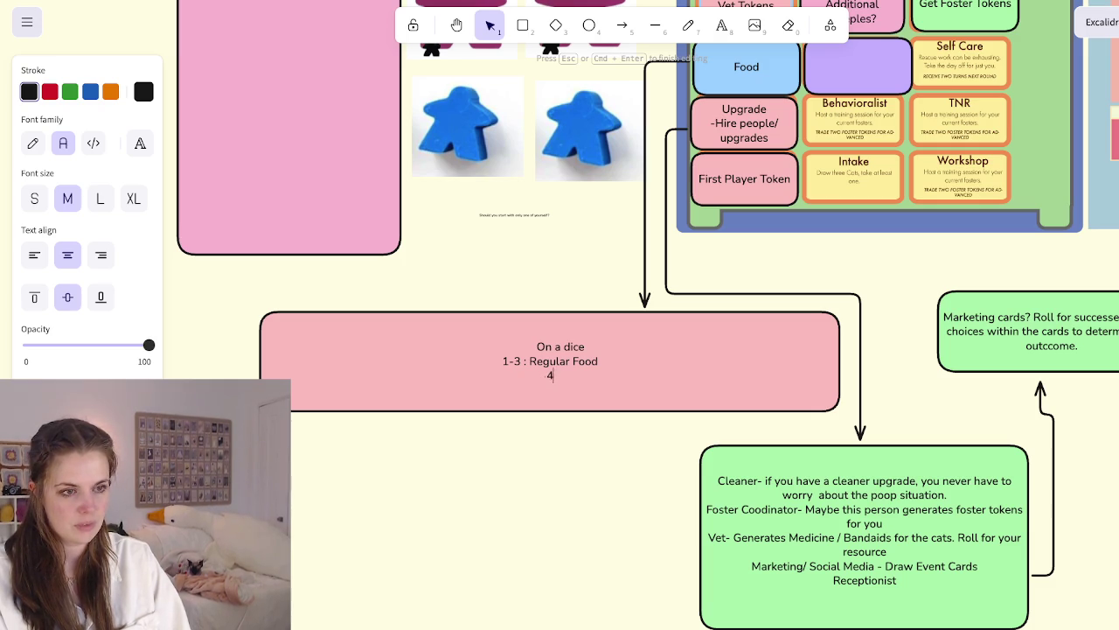
{"action": "type", "text": "Bot"}
{"action": "type", "text": "tle"}
{"action": "key", "text": "Return"}
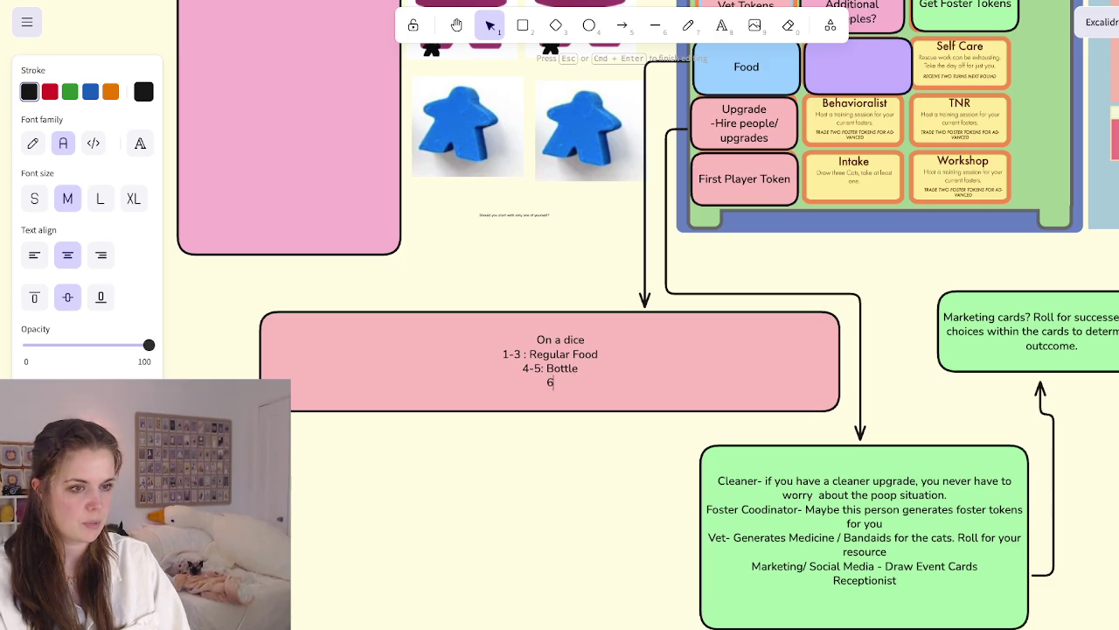
{"action": "type", "text": "Special Food"}
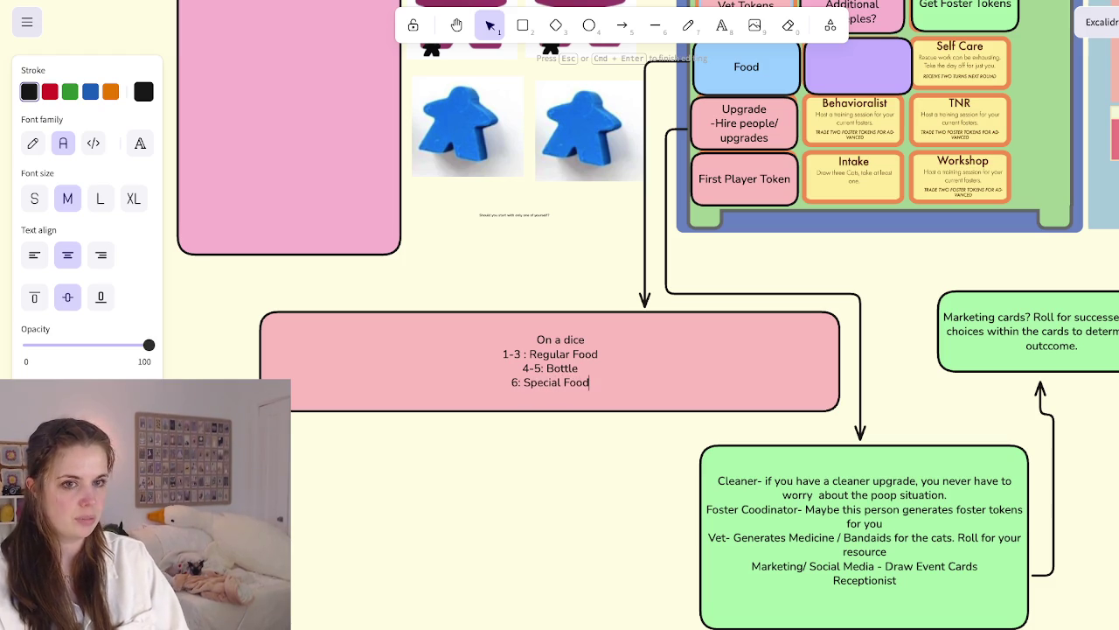
{"action": "key", "text": "Escape"}
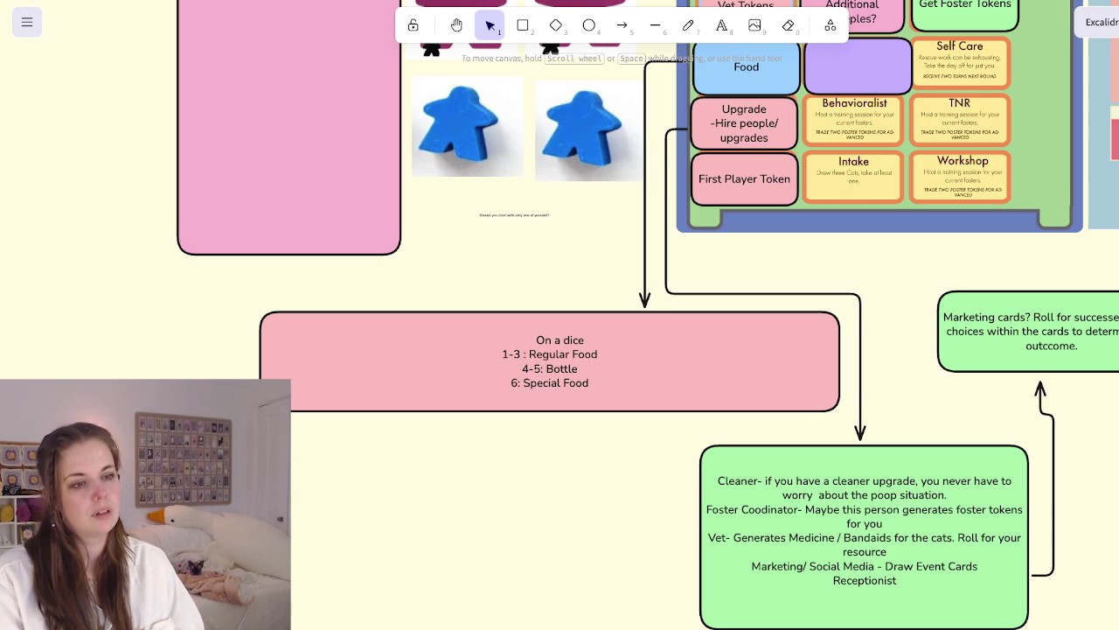
Narrow and reposition the pink dice box, reattaching its arrow to the left side
{"action": "left_click", "coordinate": [549, 363]}
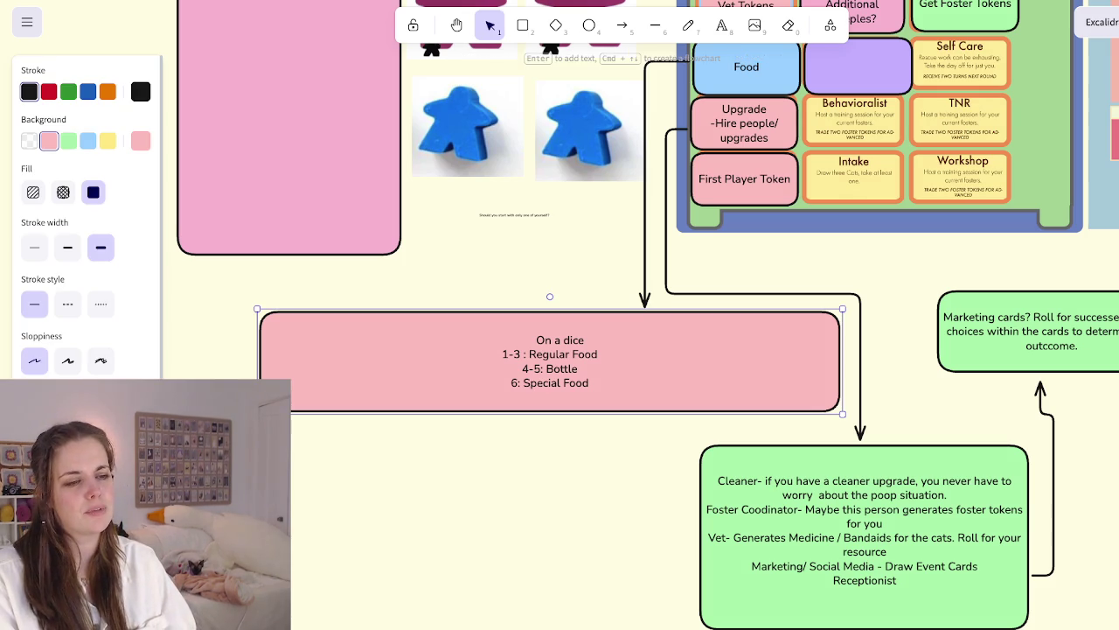
{"action": "left_click_drag", "start_coordinate": [258, 360], "coordinate": [647, 361]}
{"action": "mouse_move", "coordinate": [744, 362]}
{"action": "left_mouse_down"}
{"action": "mouse_move", "coordinate": [564, 350]}
{"action": "mouse_move", "coordinate": [582, 370]}
{"action": "left_mouse_up"}
{"action": "left_click", "coordinate": [645, 305]}
{"action": "left_click_drag", "start_coordinate": [644, 305], "coordinate": [473, 350]}
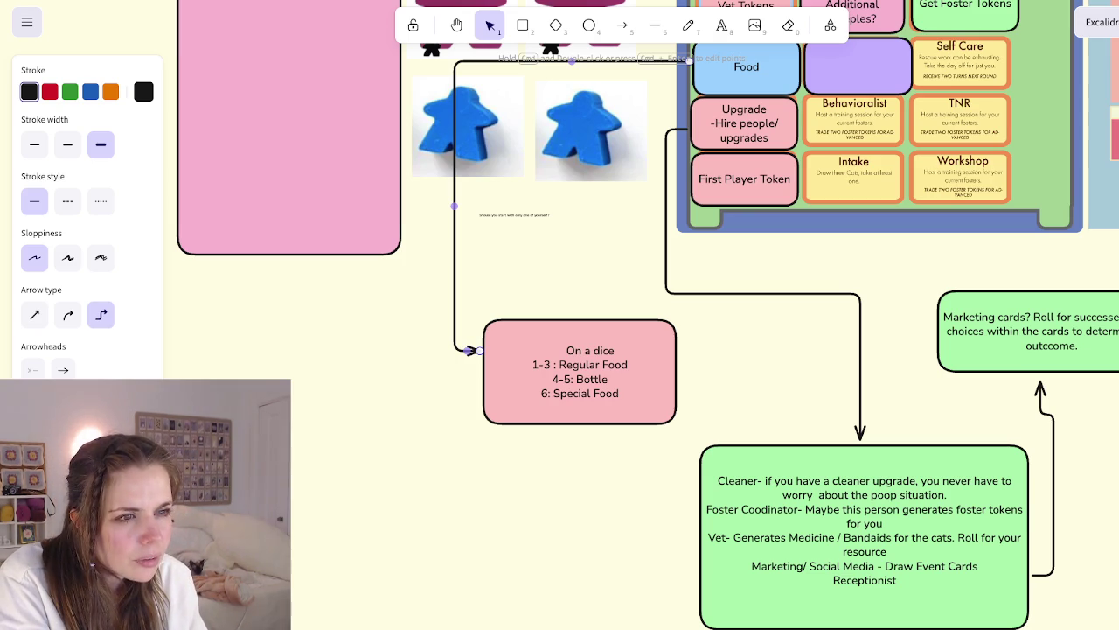
Enlarge the tiny meeple question text so it is readable
{"action": "left_click", "coordinate": [515, 214]}
{"action": "mouse_move", "coordinate": [554, 221]}
{"action": "left_mouse_down"}
{"action": "mouse_move", "coordinate": [1110, 262]}
{"action": "mouse_move", "coordinate": [719, 230]}
{"action": "left_mouse_up"}
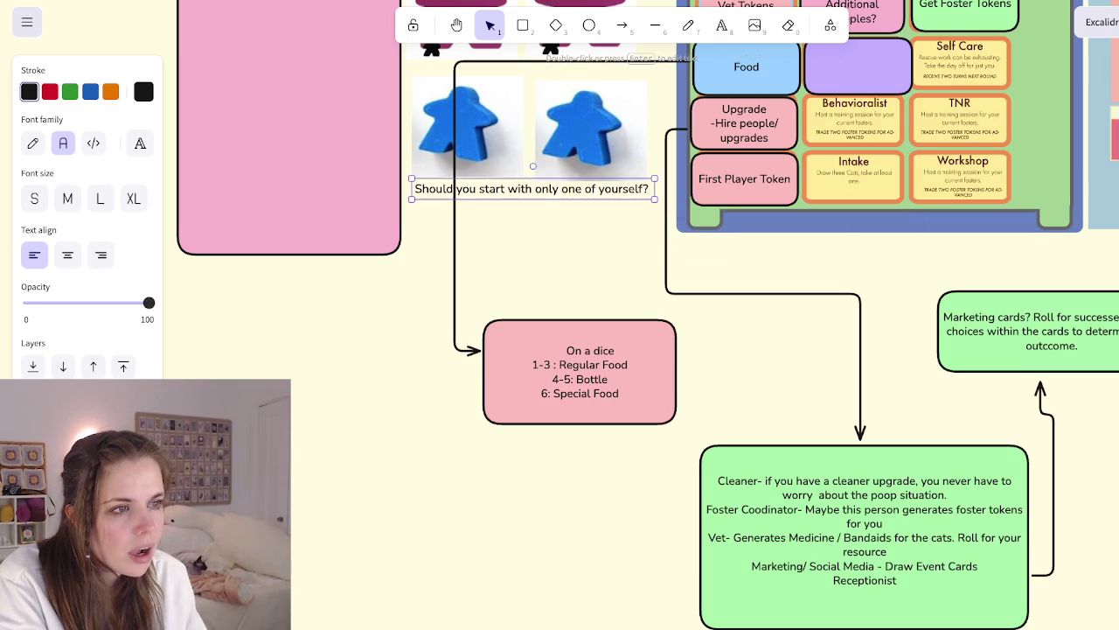
{"action": "key", "text": "Escape"}
Rename the blue Food cell on the player board to 'Generate Food'
{"action": "scroll", "coordinate": [559, 315], "scroll_direction": "up", "scroll_amount": 2}
{"action": "scroll", "coordinate": [559, 314], "scroll_direction": "right", "scroll_amount": 2}
{"action": "scroll", "coordinate": [559, 315], "scroll_direction": "up", "scroll_amount": 1}
{"action": "scroll", "coordinate": [559, 315], "scroll_direction": "right", "scroll_amount": 2}
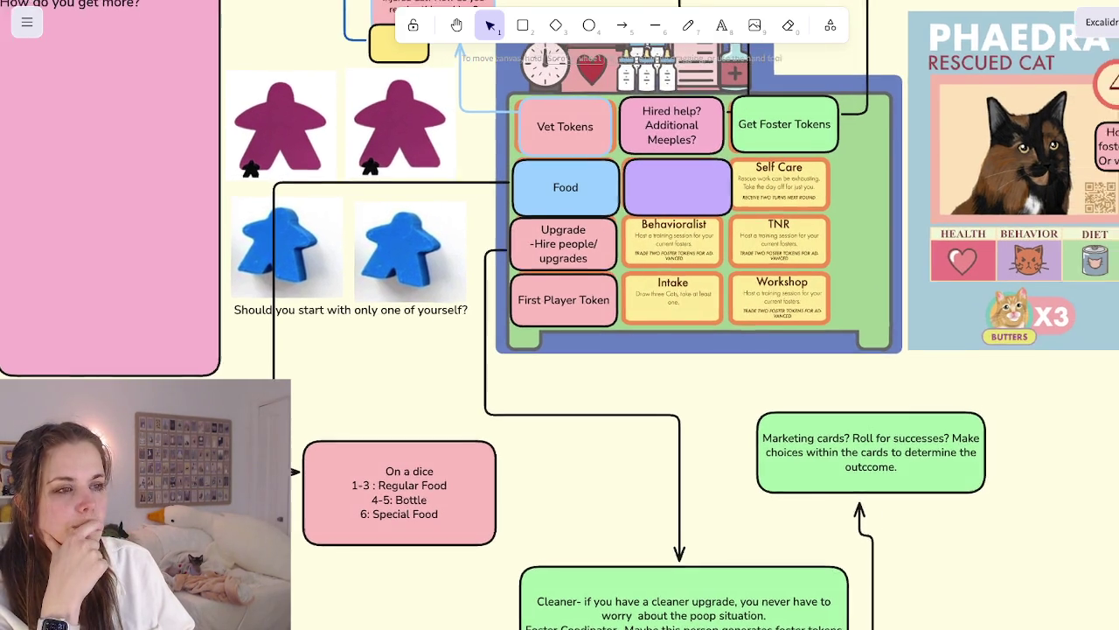
{"action": "scroll", "coordinate": [560, 315], "scroll_direction": "right", "scroll_amount": 3}
{"action": "scroll", "coordinate": [560, 315], "scroll_direction": "up", "scroll_amount": 1}
{"action": "scroll", "coordinate": [560, 315], "scroll_direction": "up", "scroll_amount": 1}
{"action": "scroll", "coordinate": [560, 315], "scroll_direction": "left", "scroll_amount": 1}
{"action": "scroll", "coordinate": [560, 315], "scroll_direction": "down", "scroll_amount": 3}
{"action": "scroll", "coordinate": [560, 315], "scroll_direction": "left", "scroll_amount": 2}
{"action": "scroll", "coordinate": [560, 315], "scroll_direction": "right", "scroll_amount": 1}
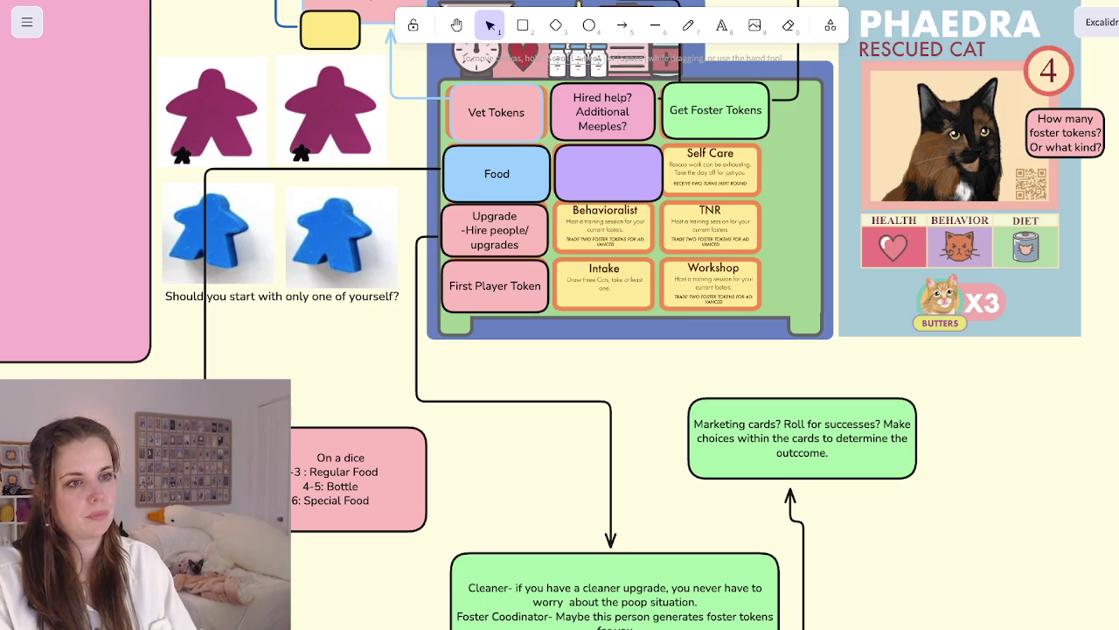
{"action": "left_click", "coordinate": [496, 112]}
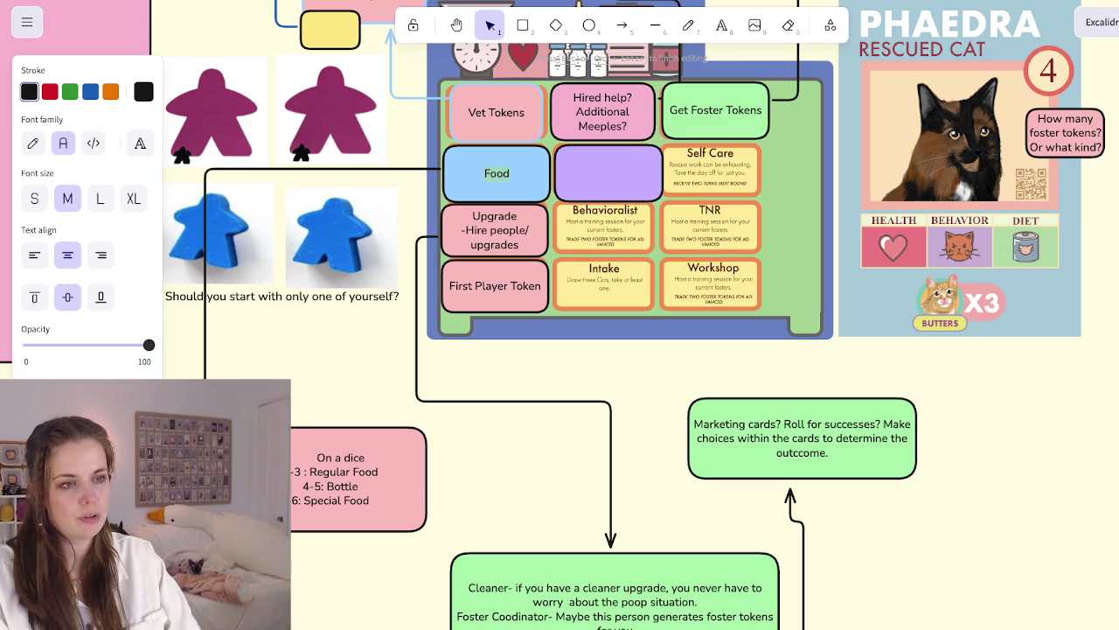
{"action": "type", "text": "Generate "}
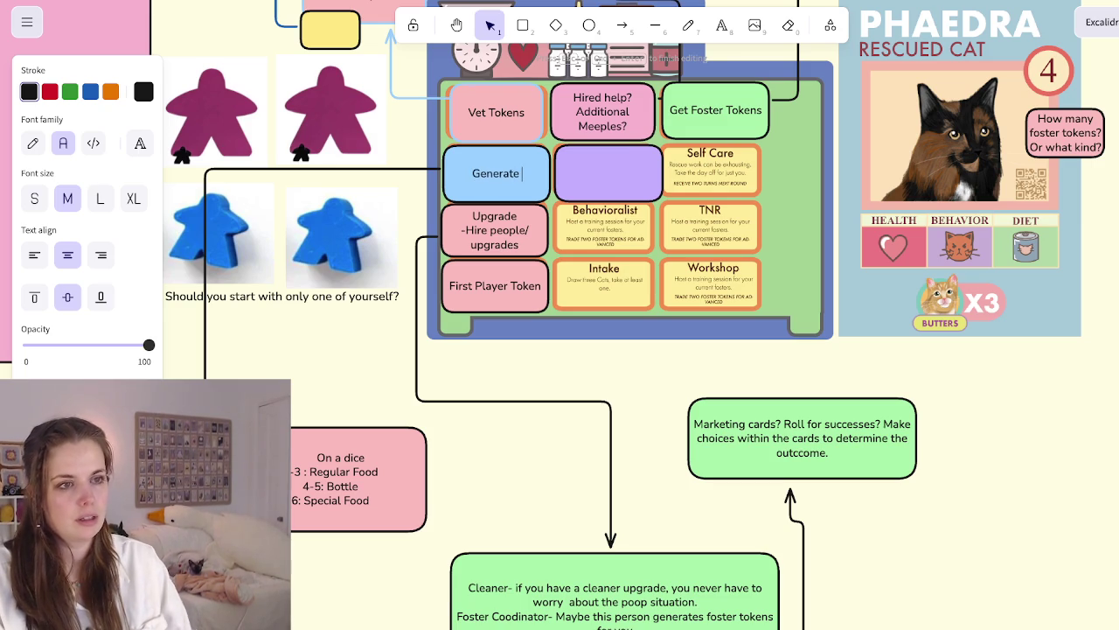
{"action": "type", "text": "Food"}
{"action": "key", "text": "Escape"}
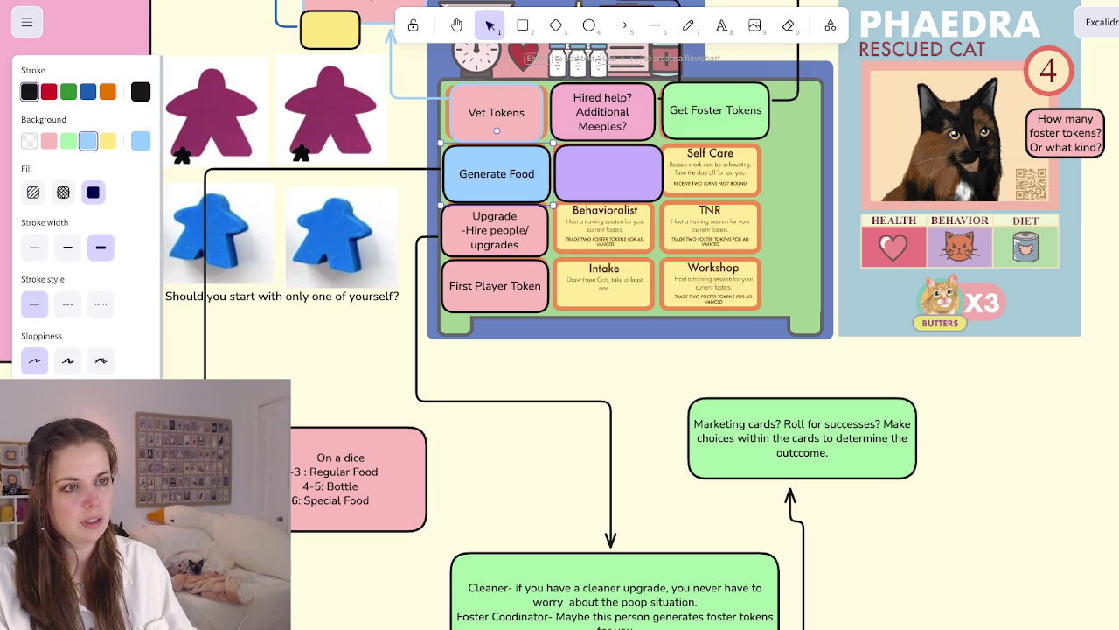
Duplicate the cell into the empty middle slot and label it 'Buy Food'
{"action": "key", "text": "ctrl+v"}
{"action": "left_click_drag", "start_coordinate": [526, 142], "coordinate": [605, 129]}
{"action": "double_click", "coordinate": [606, 174]}
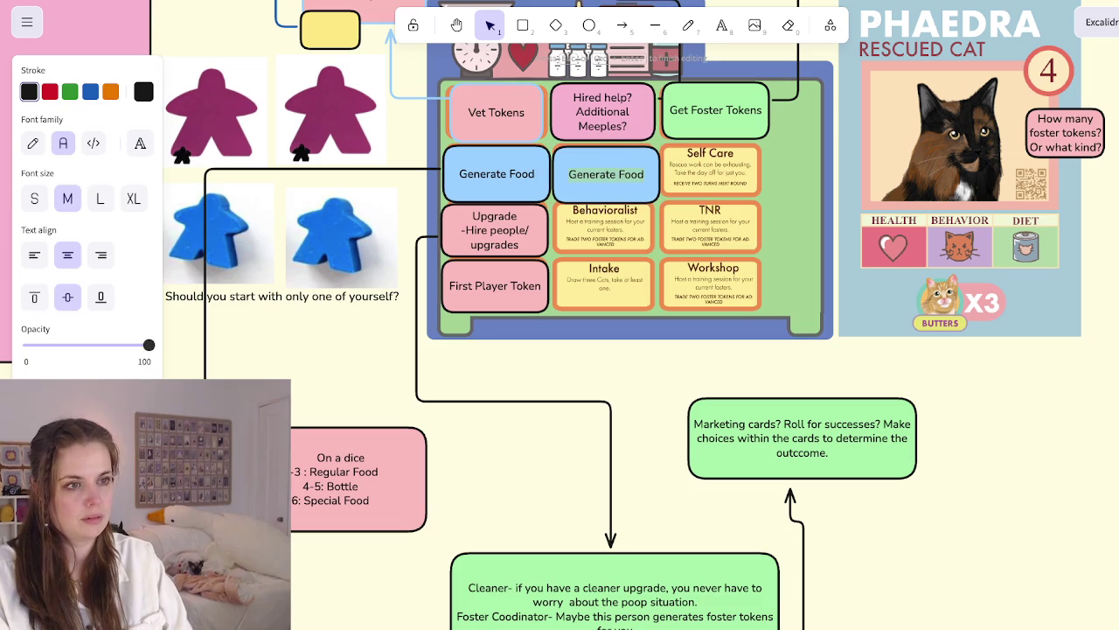
{"action": "type", "text": "Buy Food"}
{"action": "key", "text": "Return"}
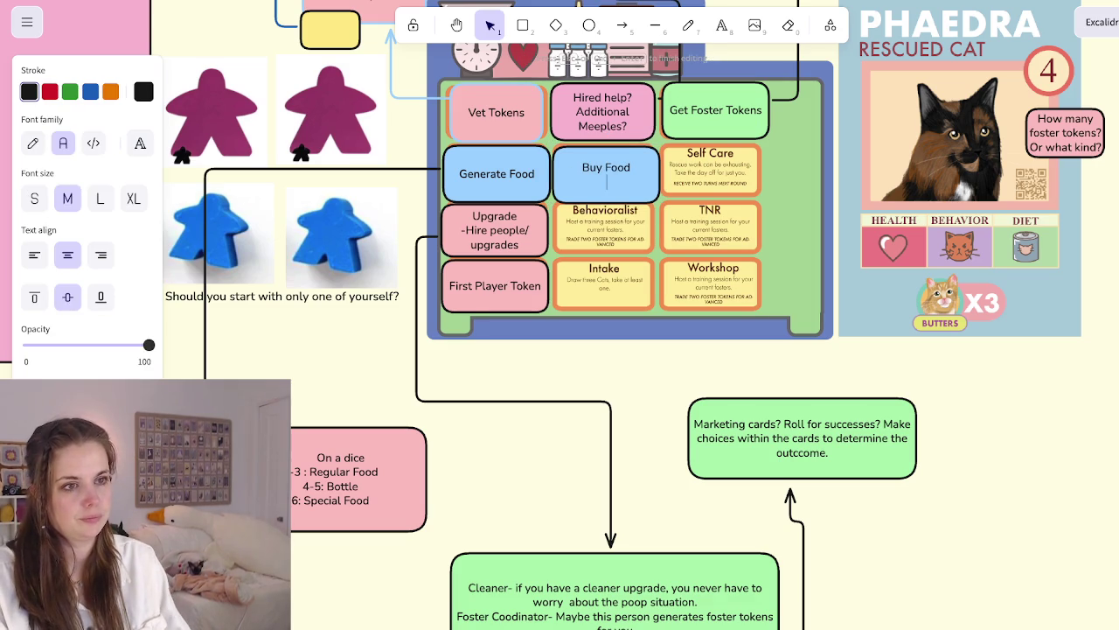
{"action": "key", "text": "BackSpace"}
{"action": "key", "text": "Escape"}
Add '(Generates one food)' on a new line under Generate Food
{"action": "double_click", "coordinate": [522, 173]}
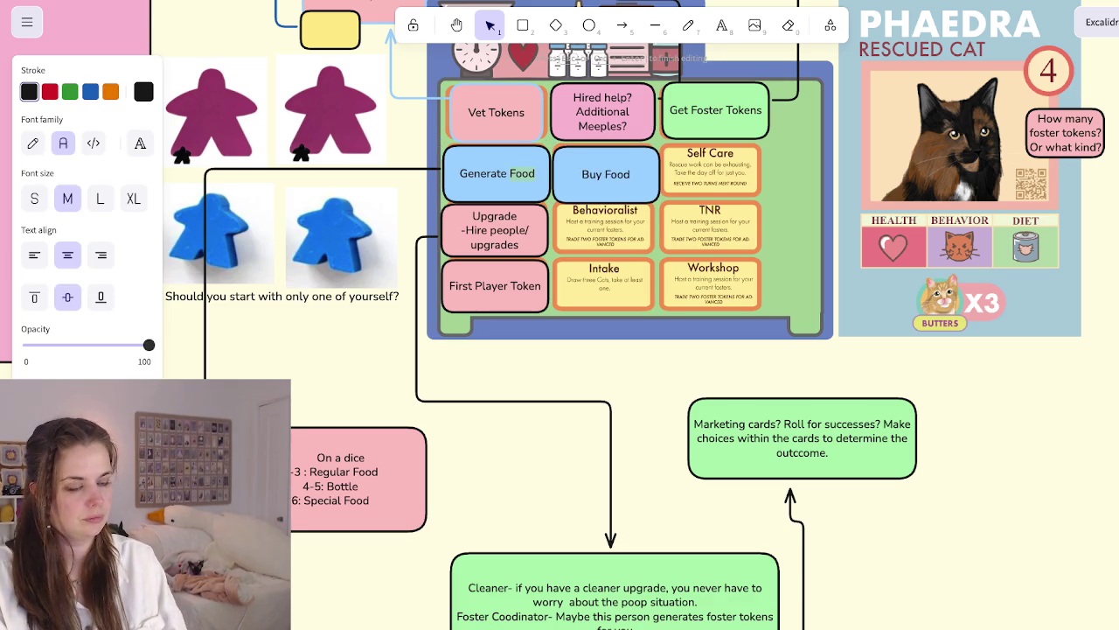
{"action": "key", "text": "Return"}
{"action": "type", "text": "(Generates one"}
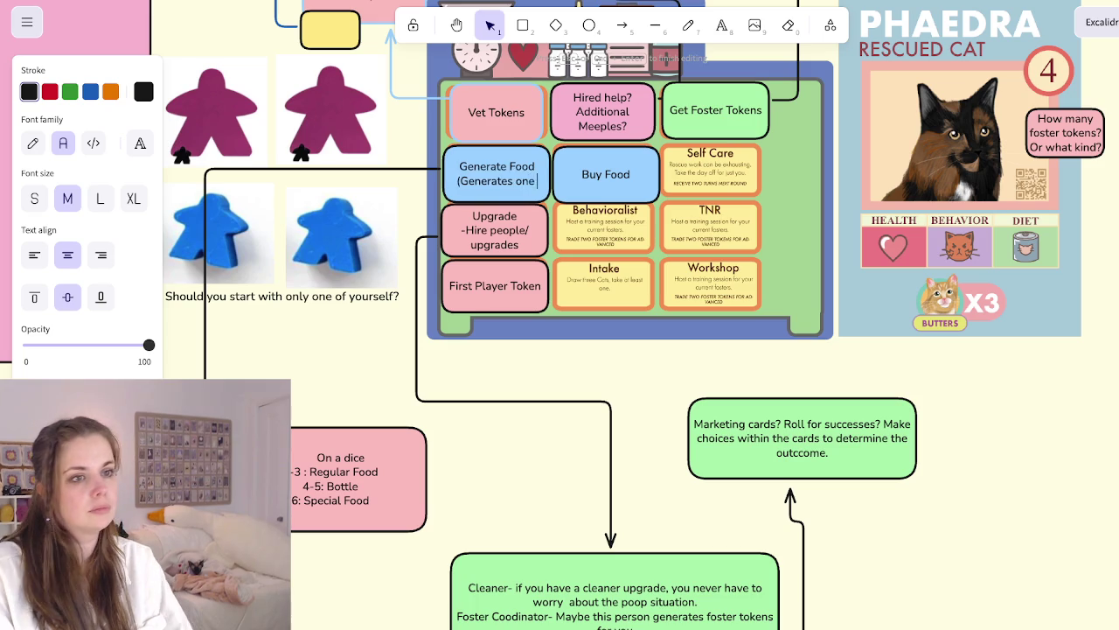
{"action": "type", "text": " food)"}
{"action": "key", "text": "Escape"}
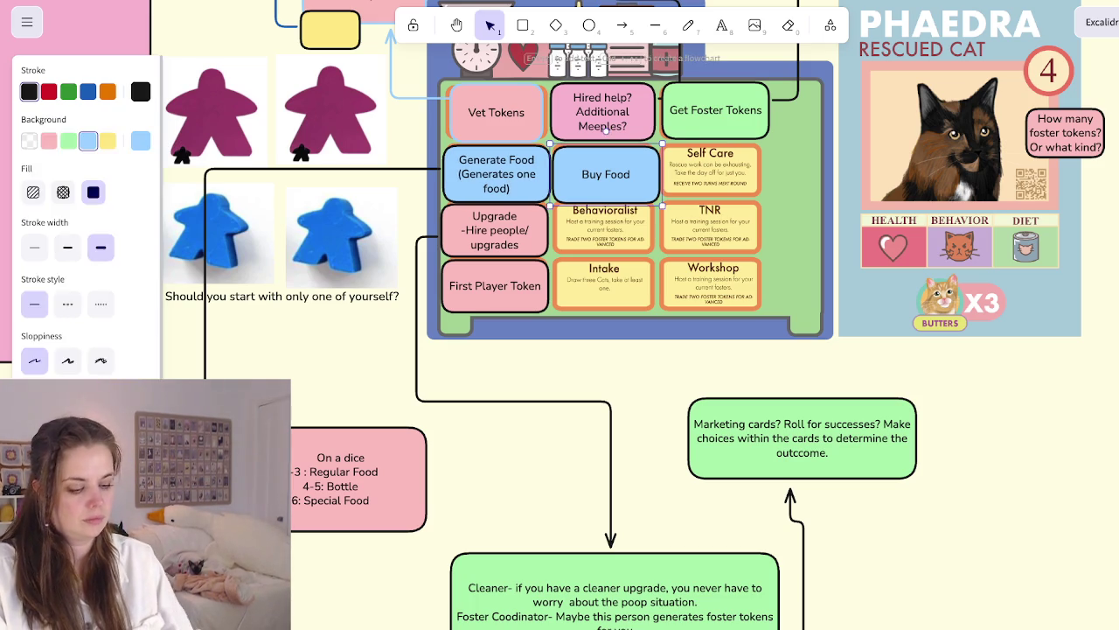
Add '(Buy up to three, any kind)' under Buy Food and nudge the board up
{"action": "double_click", "coordinate": [606, 174]}
{"action": "key", "text": "Return"}
{"action": "key", "text": "Return"}
{"action": "type", "text": "(Buy up to three, any kind)"}
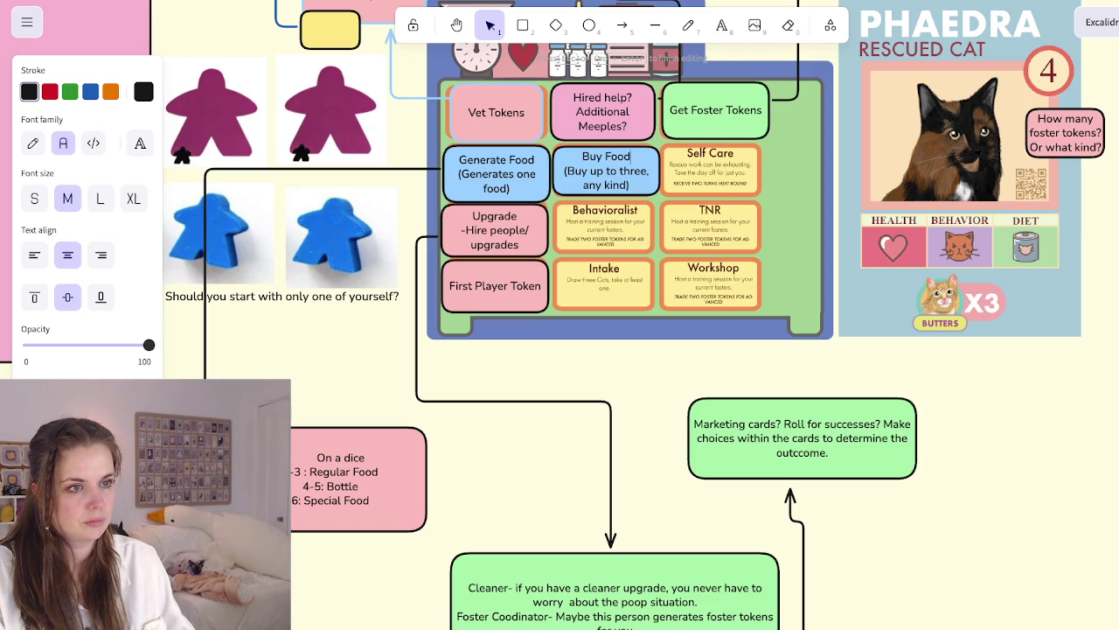
{"action": "left_click", "coordinate": [710, 227]}
{"action": "key", "text": "shift+Up"}
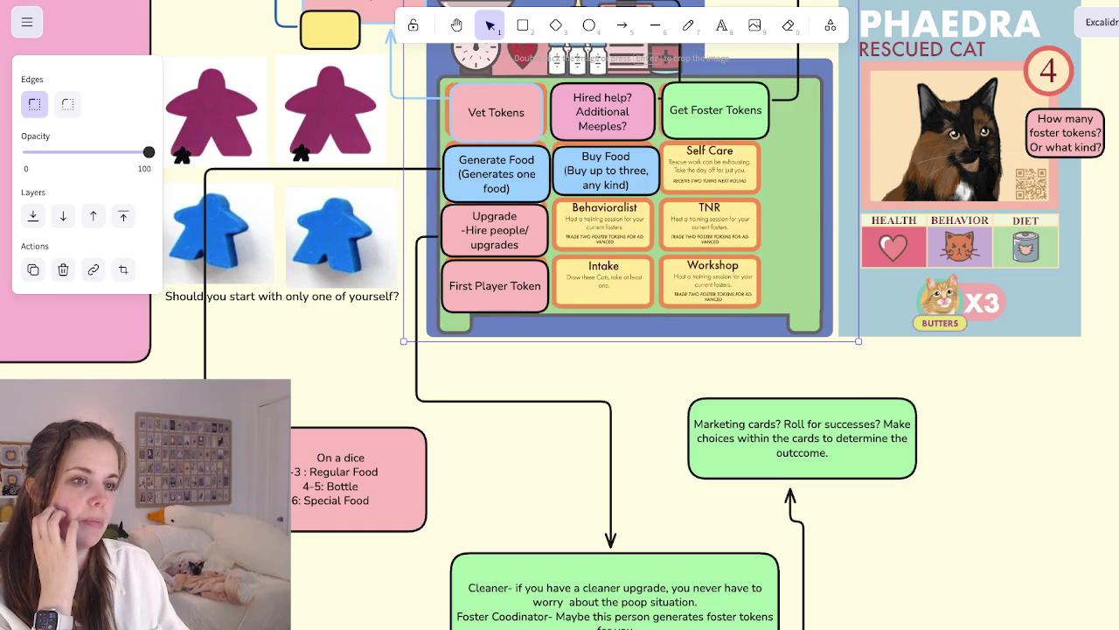
{"action": "left_click", "coordinate": [496, 112]}
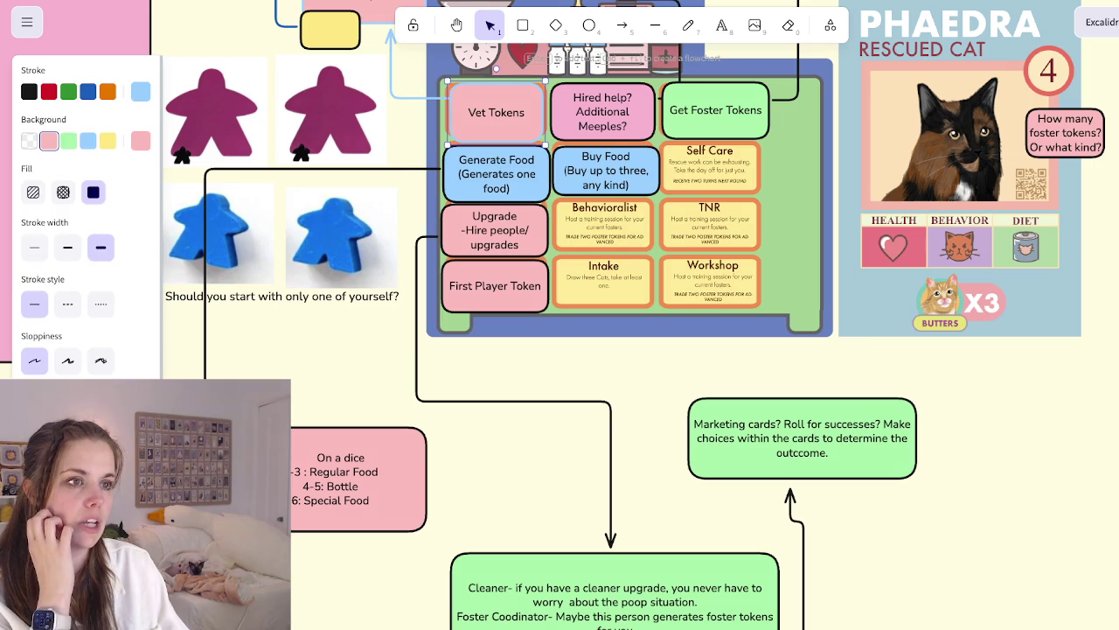
{"action": "left_click", "coordinate": [716, 110]}
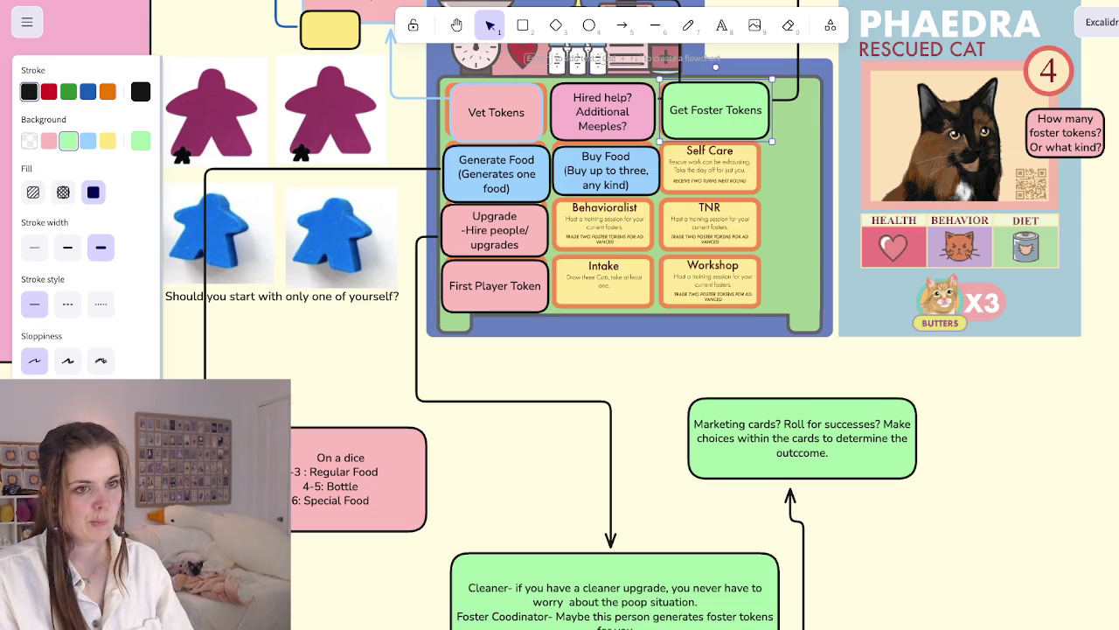
Shift the Marketing cards note down and right and reattach its elbow arrow to the staff notes
{"action": "scroll", "coordinate": [292, 218], "scroll_direction": "down", "scroll_amount": 10}
{"action": "scroll", "coordinate": [272, 261], "scroll_direction": "up", "scroll_amount": 10}
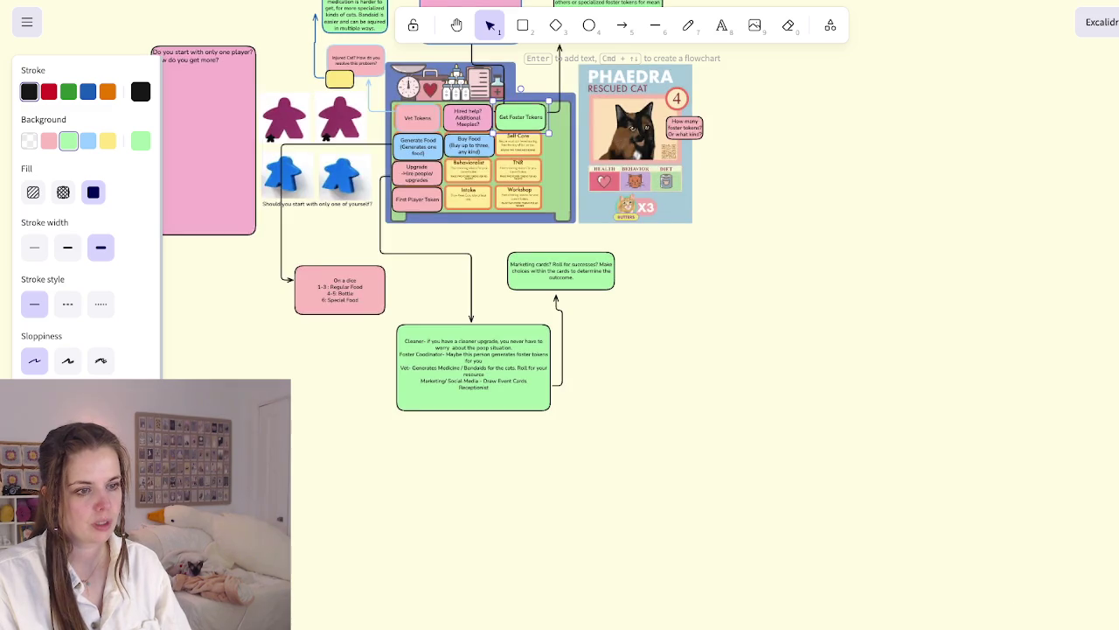
{"action": "scroll", "coordinate": [560, 315], "scroll_direction": "up", "scroll_amount": 3}
{"action": "scroll", "coordinate": [560, 315], "scroll_direction": "left", "scroll_amount": 3}
{"action": "scroll", "coordinate": [537, 395], "scroll_direction": "up", "scroll_amount": 1}
{"action": "scroll", "coordinate": [536, 394], "scroll_direction": "up", "scroll_amount": 4}
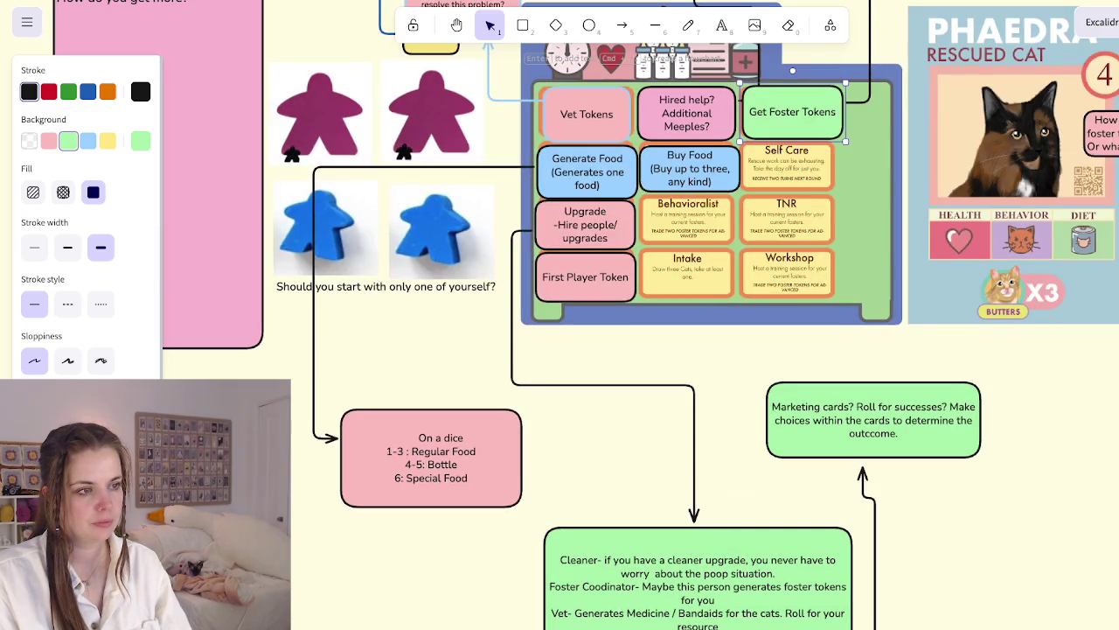
{"action": "scroll", "coordinate": [537, 394], "scroll_direction": "down", "scroll_amount": 2}
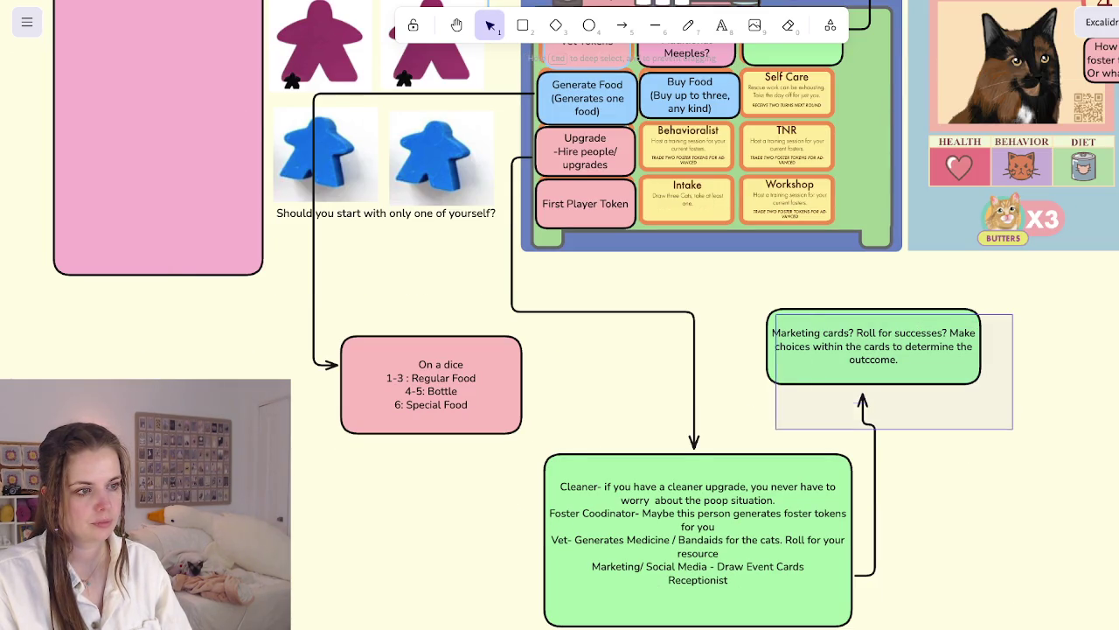
{"action": "left_click", "coordinate": [874, 367]}
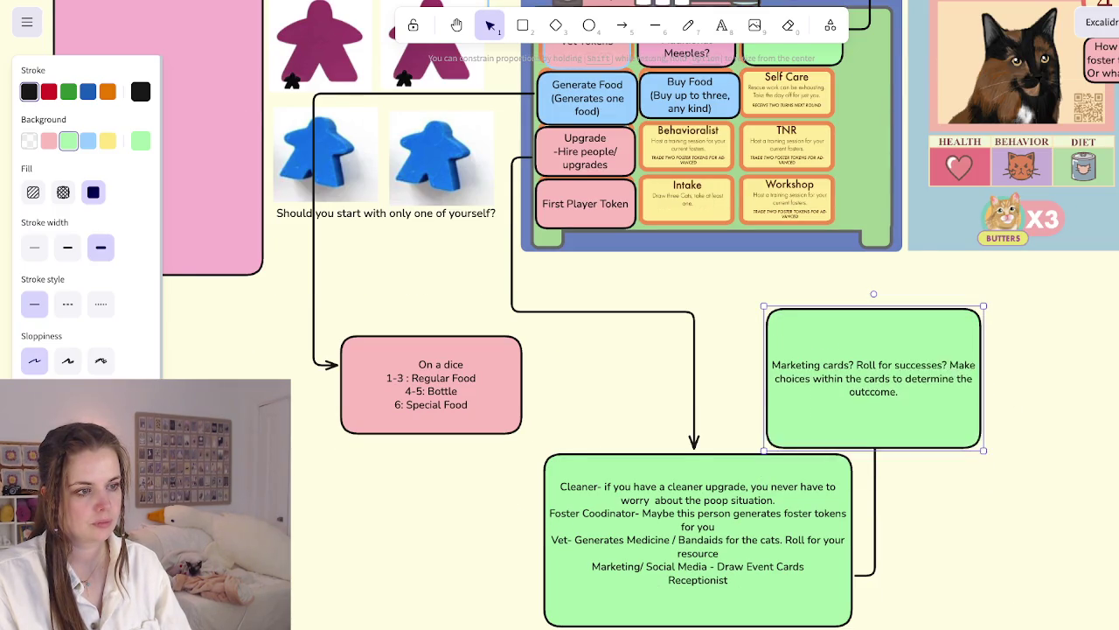
{"action": "left_click_drag", "start_coordinate": [873, 347], "coordinate": [1043, 529]}
{"action": "left_click_drag", "start_coordinate": [862, 398], "coordinate": [926, 539]}
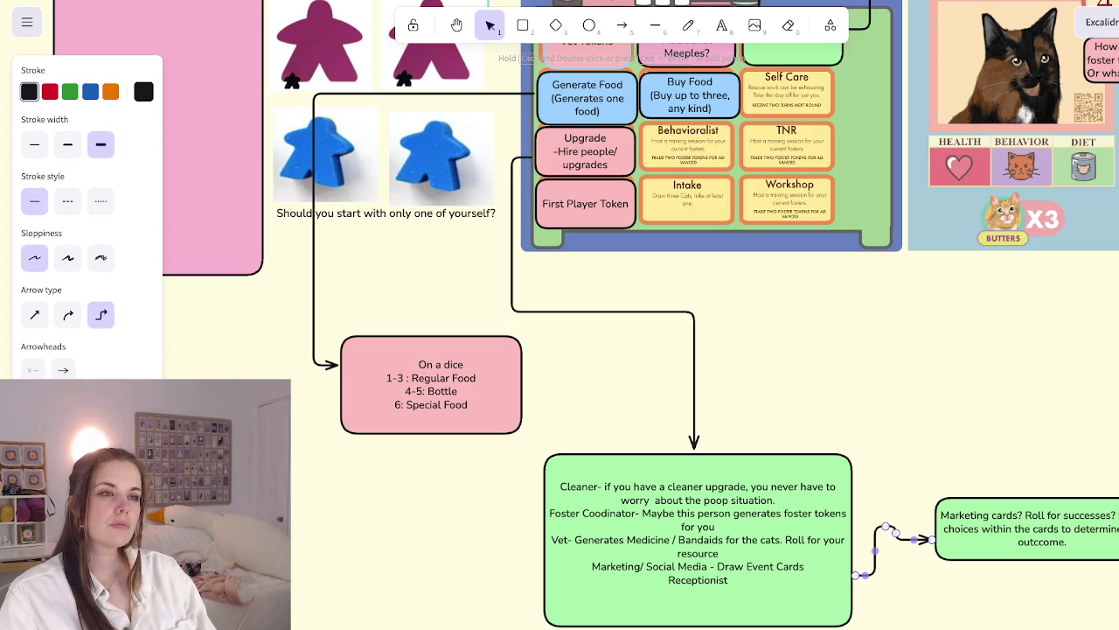
{"action": "scroll", "coordinate": [560, 315], "scroll_direction": "up", "scroll_amount": 2}
{"action": "scroll", "coordinate": [560, 315], "scroll_direction": "right", "scroll_amount": 2}
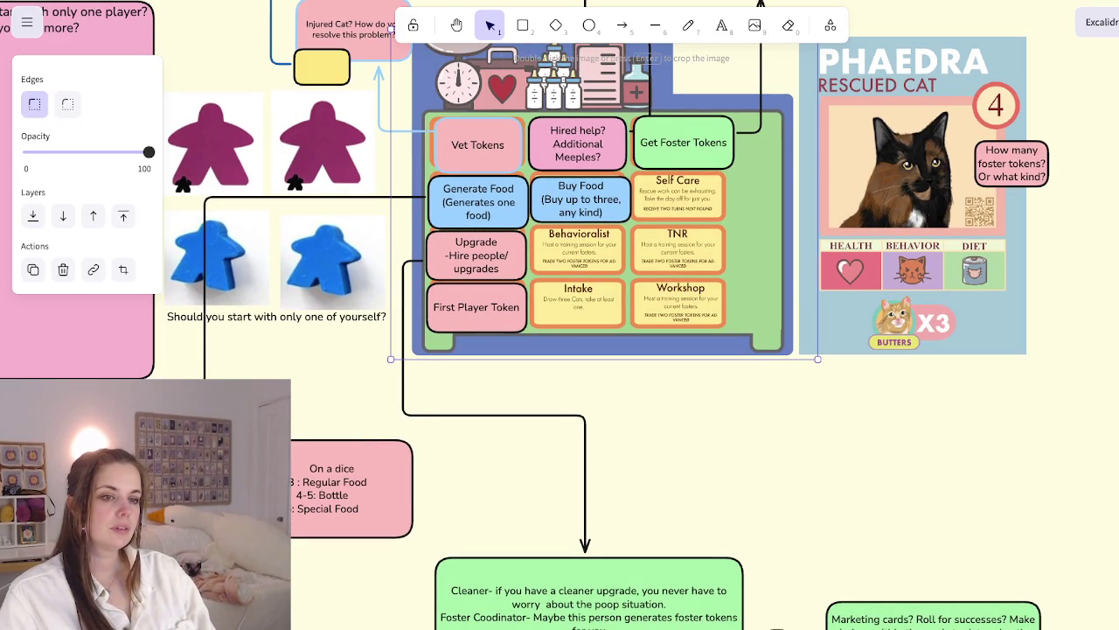
Copy the First Player Token cell onto the Behavioralist slot, relabelled 'Grow Shelter' / 'Buy one additional slot'
{"action": "left_click", "coordinate": [477, 307]}
{"action": "mouse_move", "coordinate": [476, 307]}
{"action": "left_mouse_down"}
{"action": "mouse_move", "coordinate": [538, 293]}
{"action": "mouse_move", "coordinate": [579, 250]}
{"action": "left_mouse_up"}
{"action": "double_click", "coordinate": [580, 250]}
{"action": "type", "text": "Grow Shelter"}
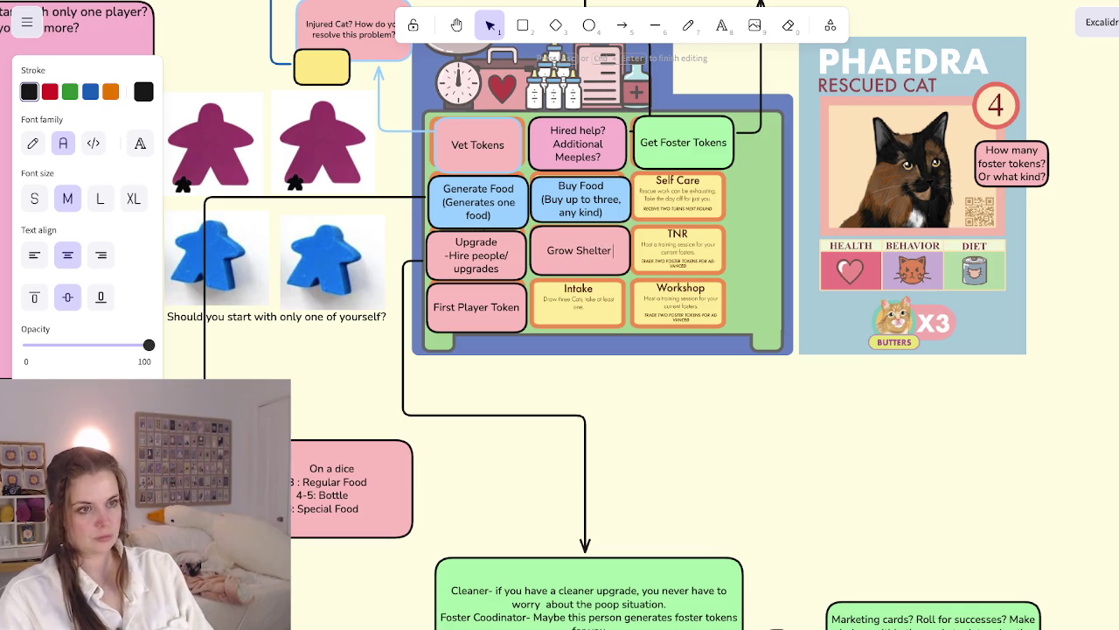
{"action": "key", "text": "Return"}
{"action": "type", "text": "Buy one additiona"}
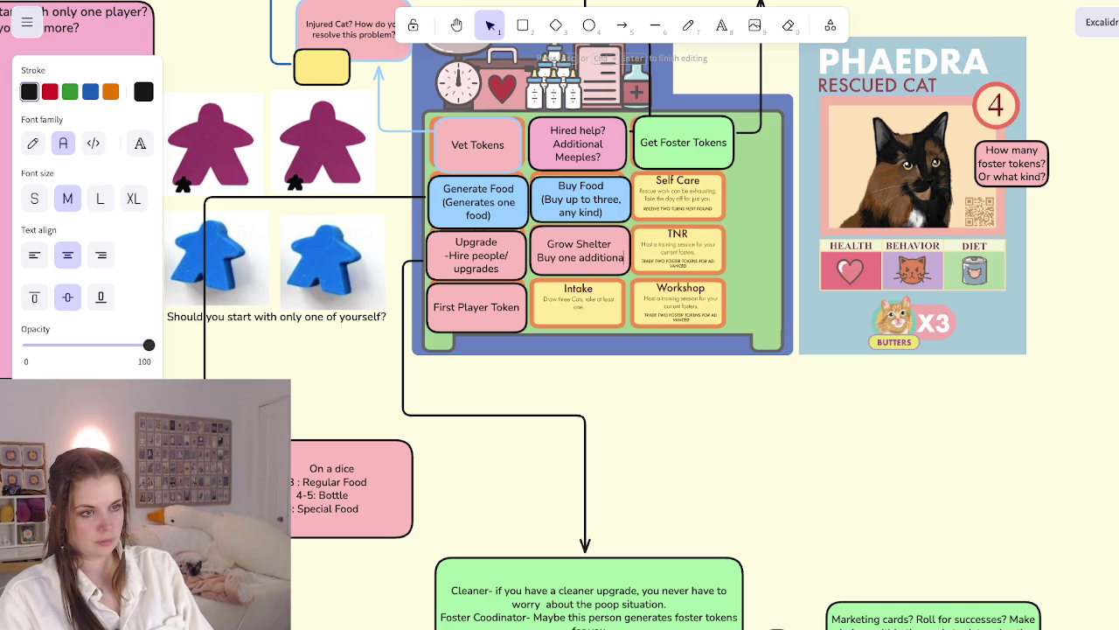
{"action": "type", "text": "l slot"}
{"action": "key", "text": "Escape"}
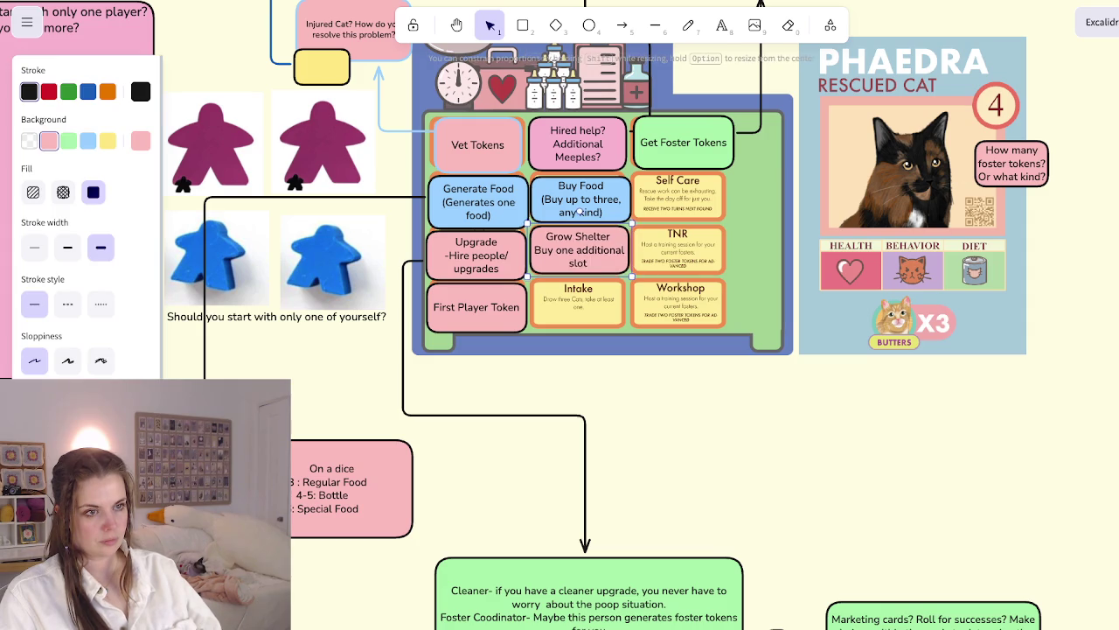
{"action": "left_click", "coordinate": [604, 342]}
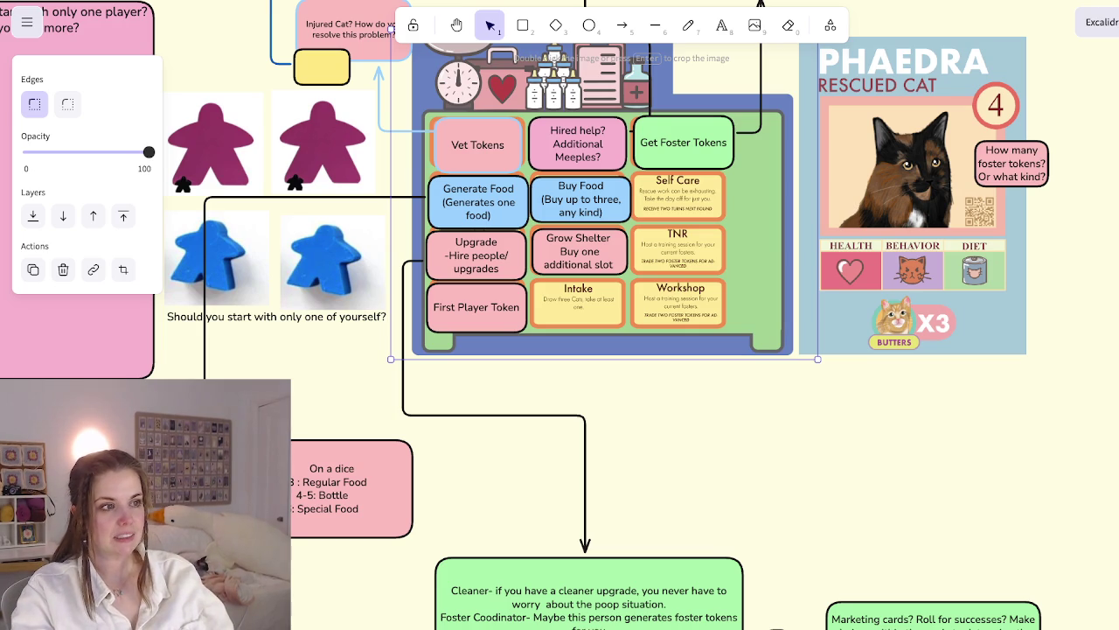
{"action": "scroll", "coordinate": [472, 263], "scroll_direction": "down", "scroll_amount": 5, "text": "ctrl"}
{"action": "scroll", "coordinate": [472, 263], "scroll_direction": "up", "scroll_amount": 5, "text": "ctrl"}
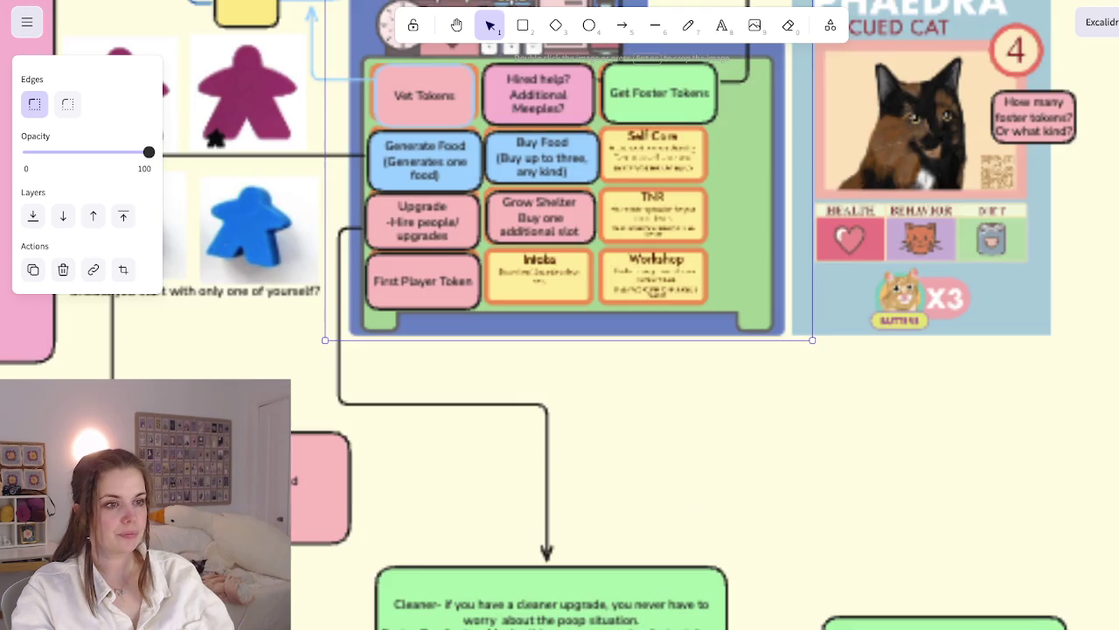
{"action": "scroll", "coordinate": [473, 262], "scroll_direction": "up", "scroll_amount": 1, "text": "ctrl"}
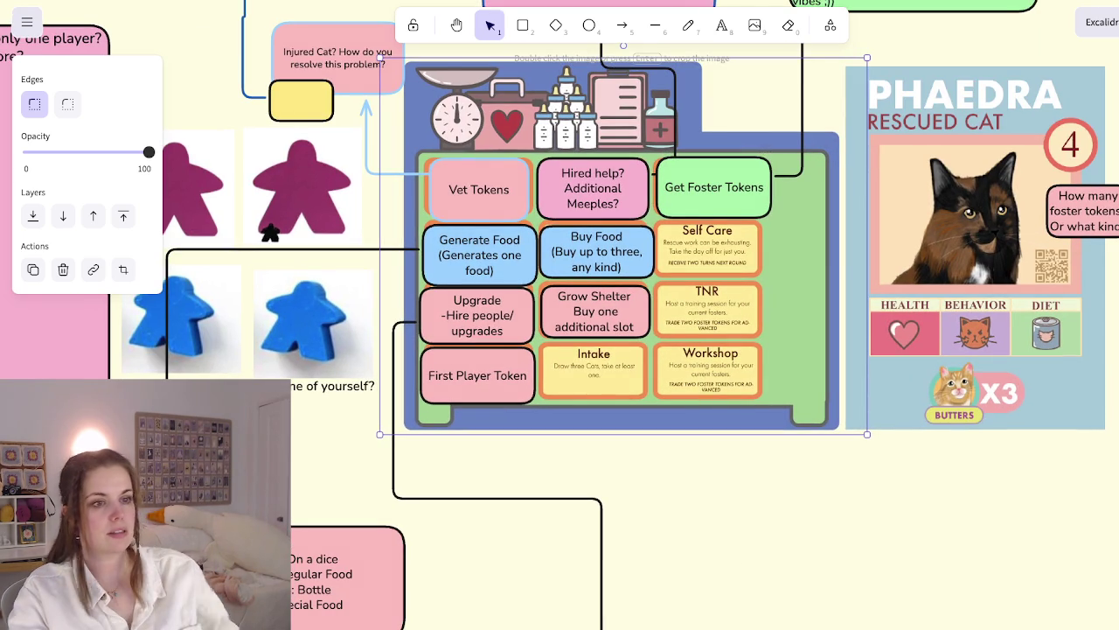
Delete 'one' so the Grow Shelter label reads 'Buy additional slot'
{"action": "double_click", "coordinate": [609, 311]}
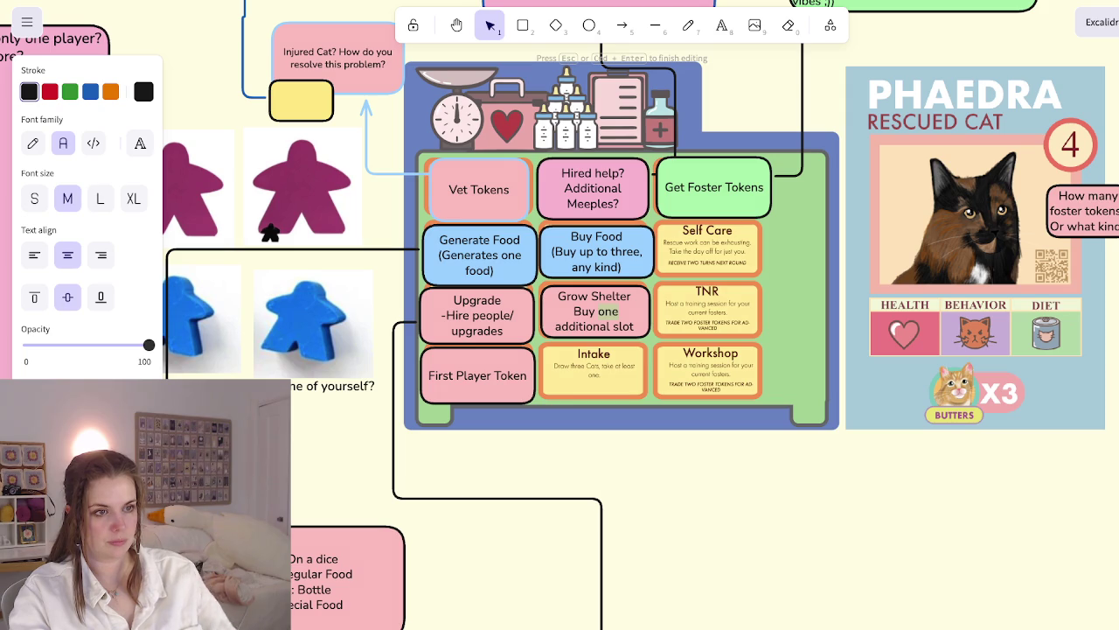
{"action": "key", "text": "BackSpace"}
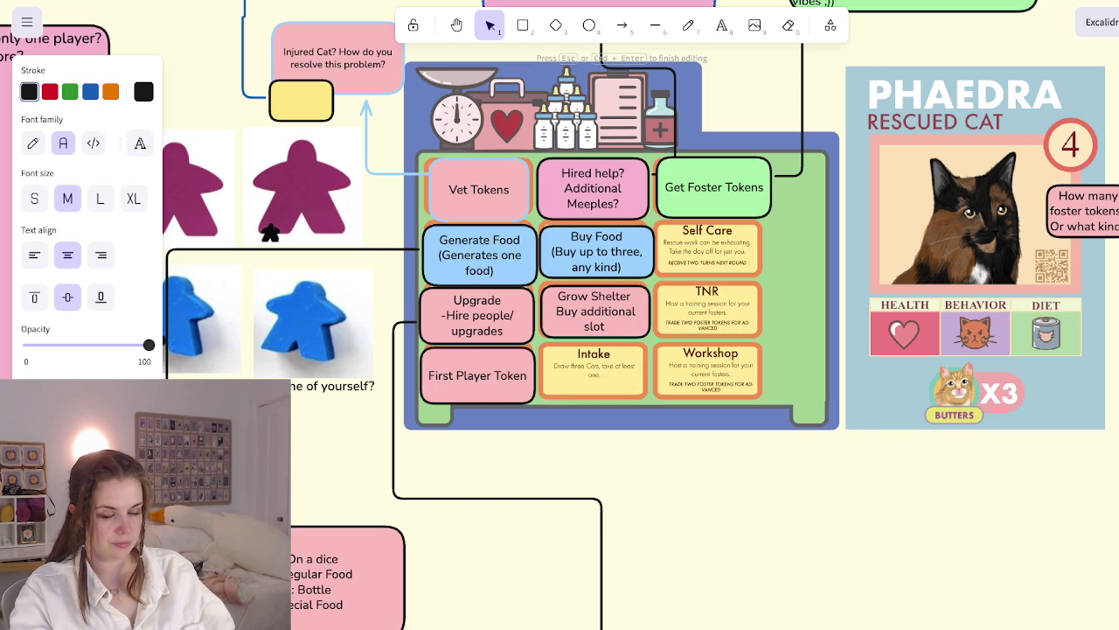
{"action": "key", "text": "Escape"}
Duplicate the Grow Shelter cell onto the Intake slot and narrow it to fit
{"action": "left_click", "coordinate": [594, 327]}
{"action": "key", "text": "ctrl+d"}
{"action": "left_click_drag", "start_coordinate": [602, 336], "coordinate": [594, 385]}
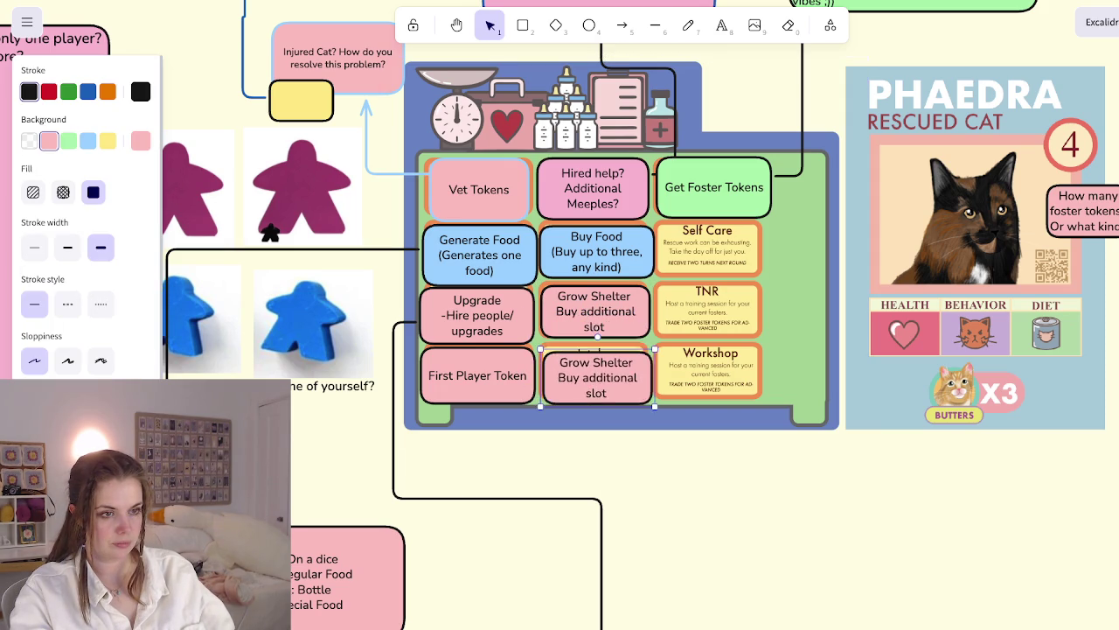
{"action": "left_click_drag", "start_coordinate": [596, 329], "coordinate": [594, 333]}
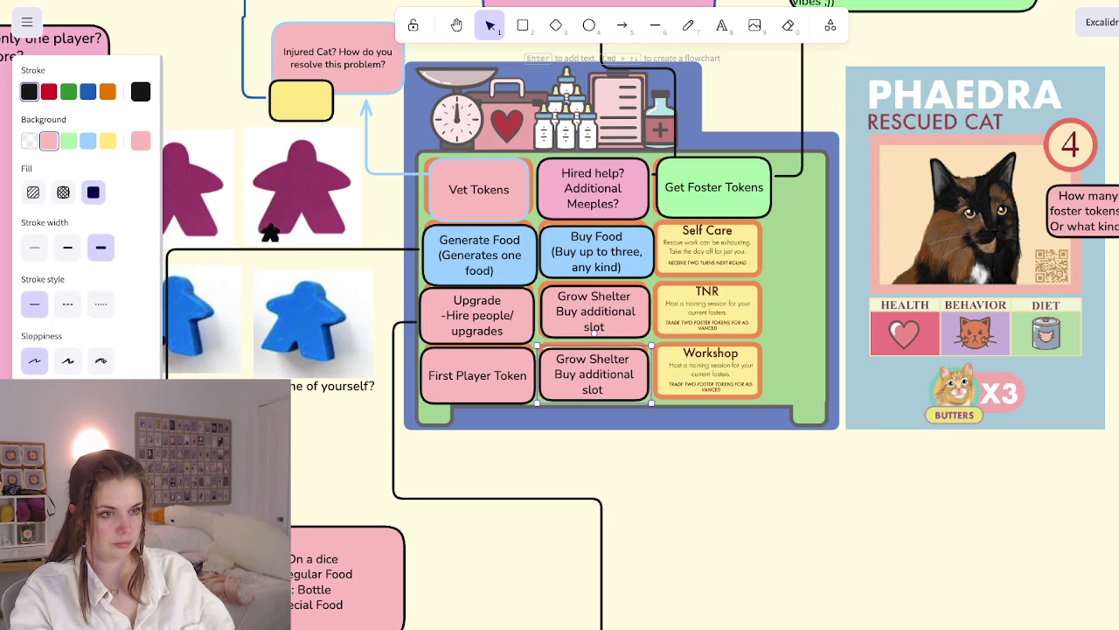
{"action": "left_click_drag", "start_coordinate": [652, 403], "coordinate": [647, 403]}
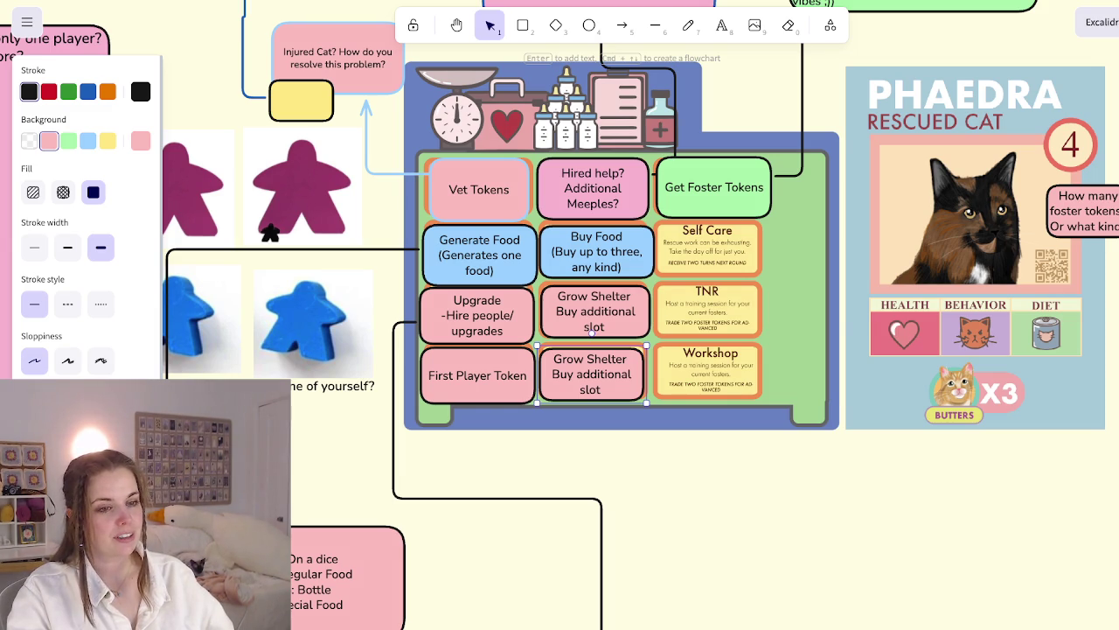
Review the duplicated Grow Shelter cell beside First Player Token, then clear all selections
{"action": "scroll", "coordinate": [560, 315], "scroll_direction": "down", "scroll_amount": 2}
{"action": "scroll", "coordinate": [560, 314], "scroll_direction": "left", "scroll_amount": 2}
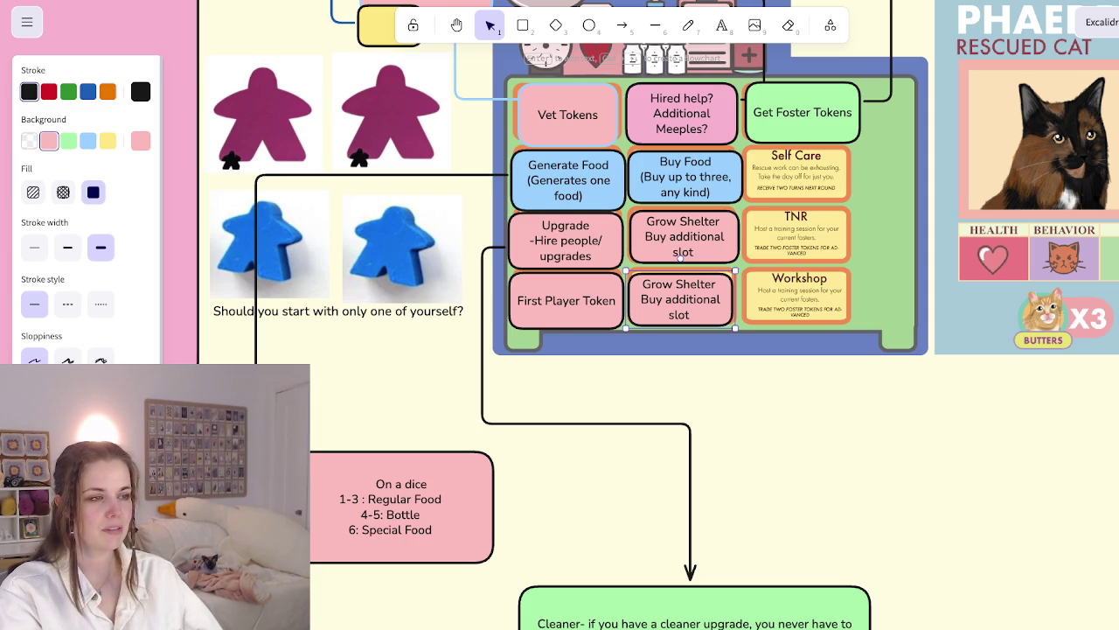
{"action": "scroll", "coordinate": [645, 315], "scroll_direction": "right", "scroll_amount": 2}
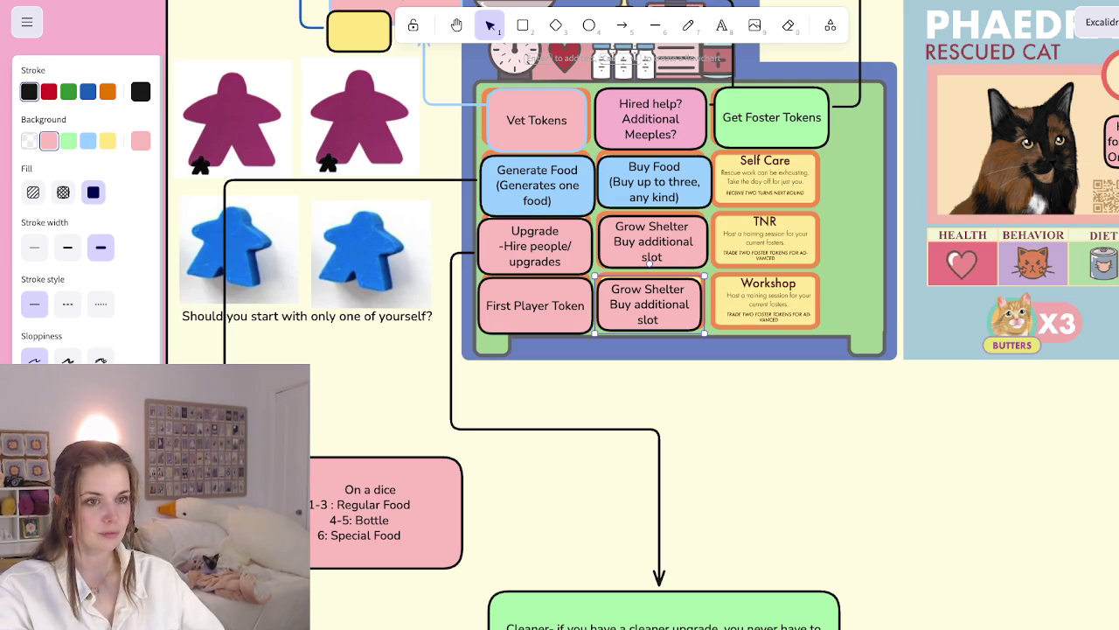
{"action": "scroll", "coordinate": [831, 356], "scroll_direction": "up", "scroll_amount": 2, "text": "ctrl"}
{"action": "scroll", "coordinate": [789, 326], "scroll_direction": "down", "scroll_amount": 3, "text": "ctrl"}
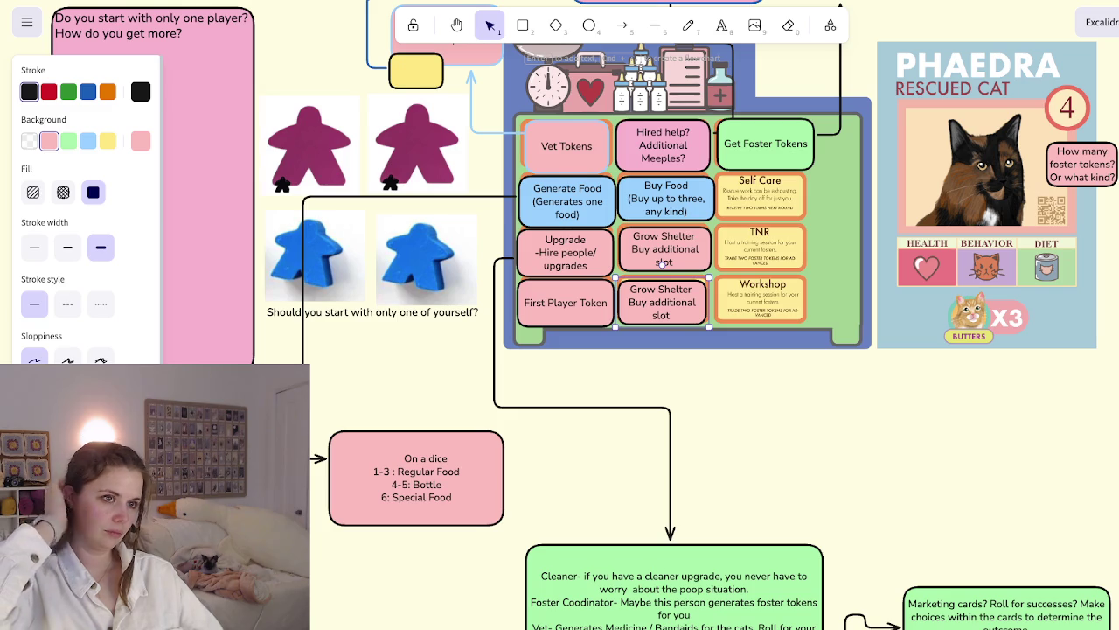
{"action": "scroll", "coordinate": [560, 315], "scroll_direction": "up", "scroll_amount": 3}
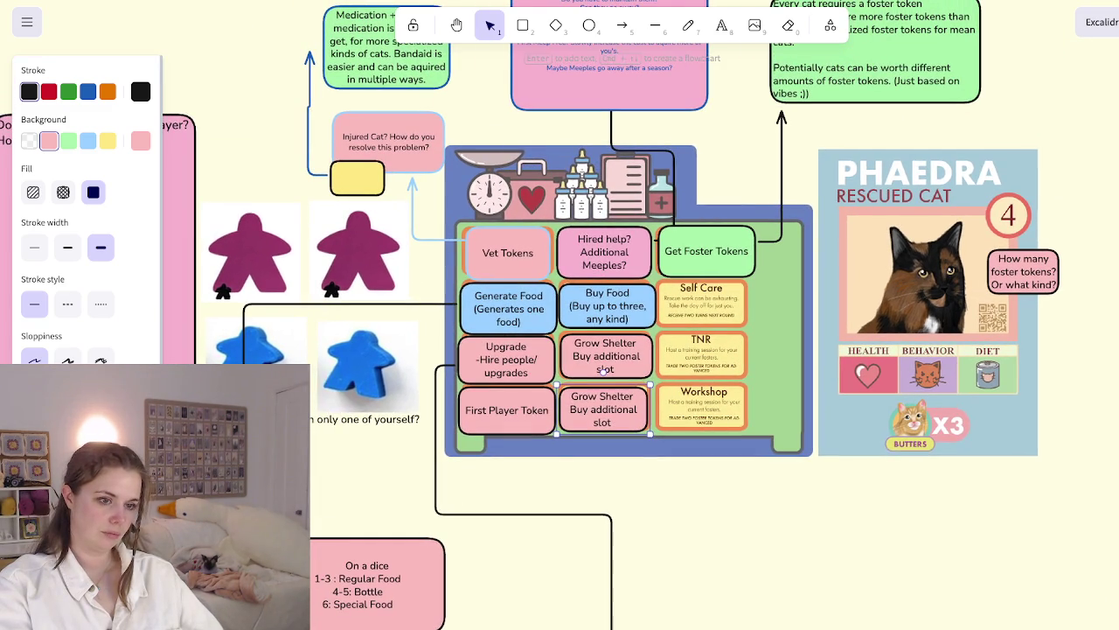
{"action": "key", "text": "Escape"}
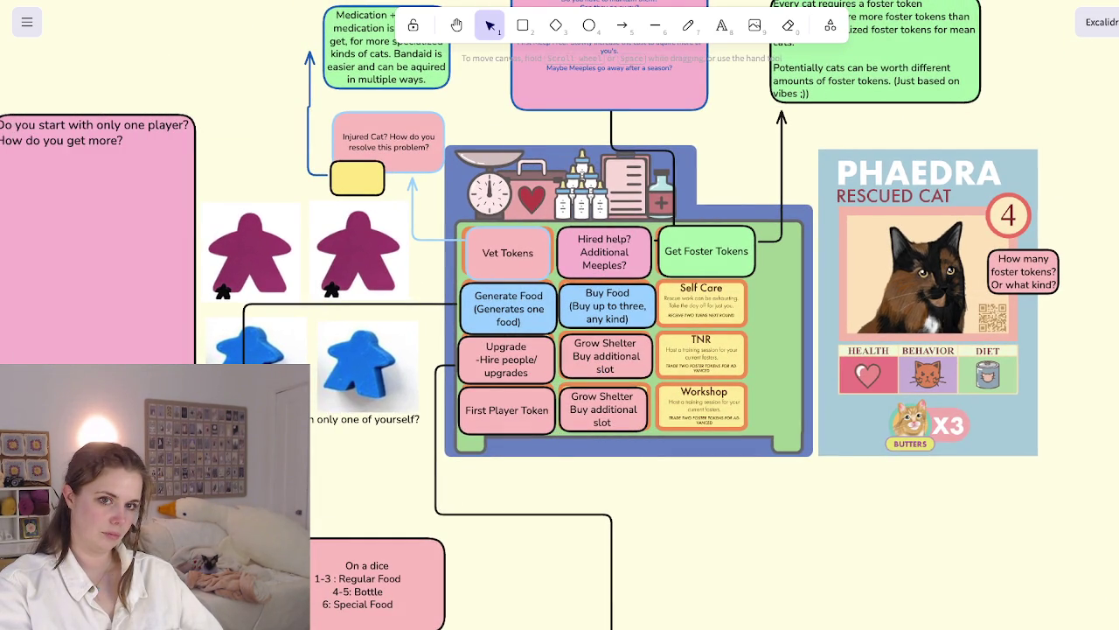
{"action": "left_click", "coordinate": [630, 298]}
{"action": "key", "text": "Escape"}
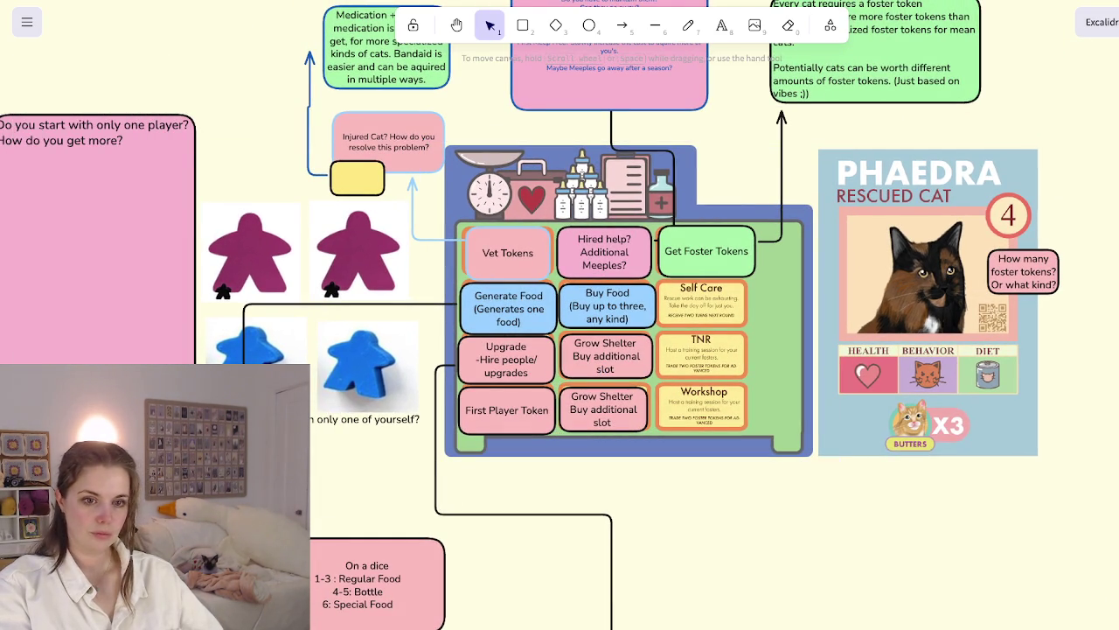